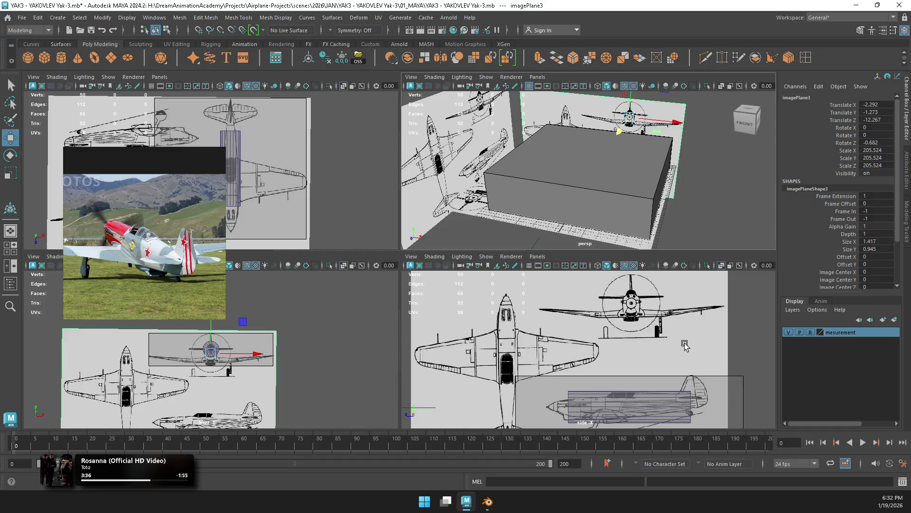
# Step: Scale the side-view blueprint to 217.995 and shift it so the fuselage lines up with the measurement box
pyautogui.click(686, 326)
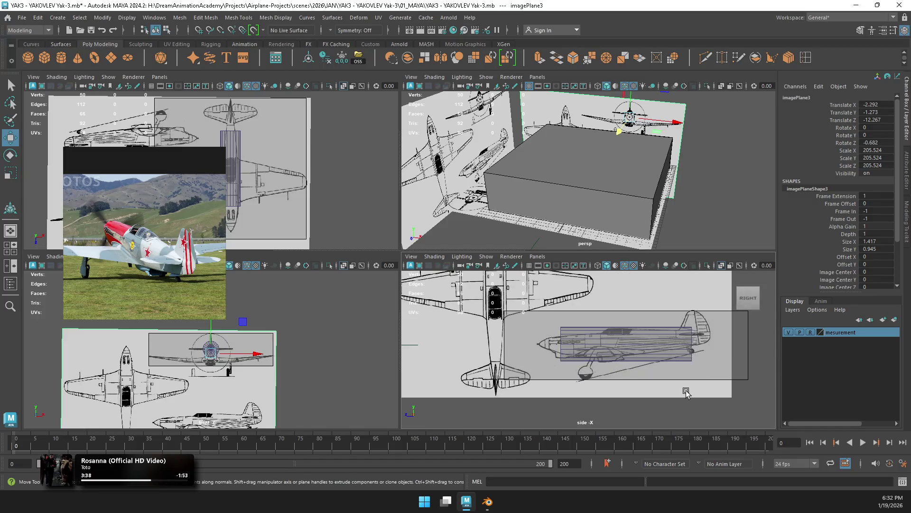
pyautogui.scroll(3, 586, 323)
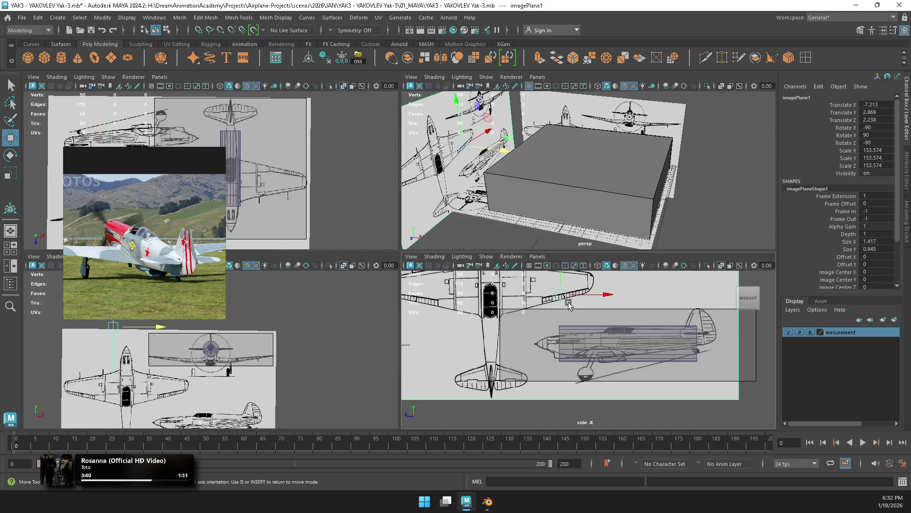
pyautogui.moveTo(562, 294)
pyautogui.mouseDown()
pyautogui.moveTo(645, 345)
pyautogui.moveTo(750, 331)
pyautogui.mouseUp()
pyautogui.press('r')
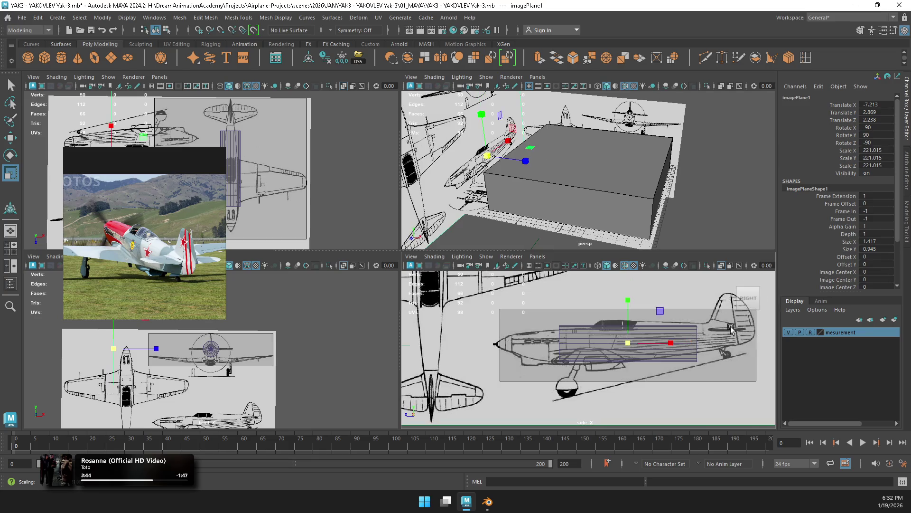
pyautogui.press('w')
pyautogui.moveTo(627, 331)
pyautogui.mouseDown()
pyautogui.moveTo(648, 350)
pyautogui.moveTo(628, 337)
pyautogui.moveTo(610, 355)
pyautogui.moveTo(648, 351)
pyautogui.moveTo(635, 351)
pyautogui.moveTo(632, 335)
pyautogui.mouseUp()
pyautogui.press('r')
pyautogui.press('w')
pyautogui.press('r')
pyautogui.press('w')
pyautogui.press('r')
pyautogui.press('w')
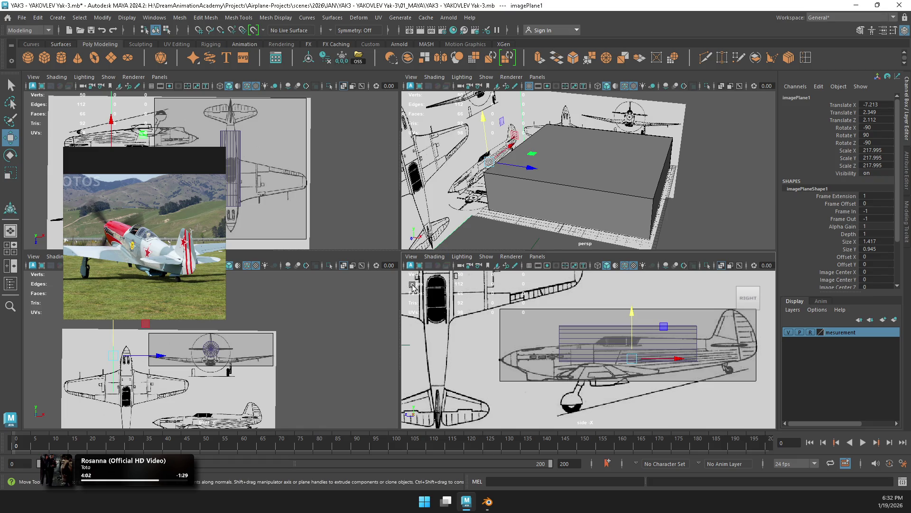
pyautogui.click(748, 159)
# Step: Slightly enlarge the top-view blueprint image plane
pyautogui.keyDown('alt'); pyautogui.moveTo(748, 159); pyautogui.dragTo(686, 164); pyautogui.keyUp('alt')
pyautogui.click(683, 163)
pyautogui.click(683, 165)
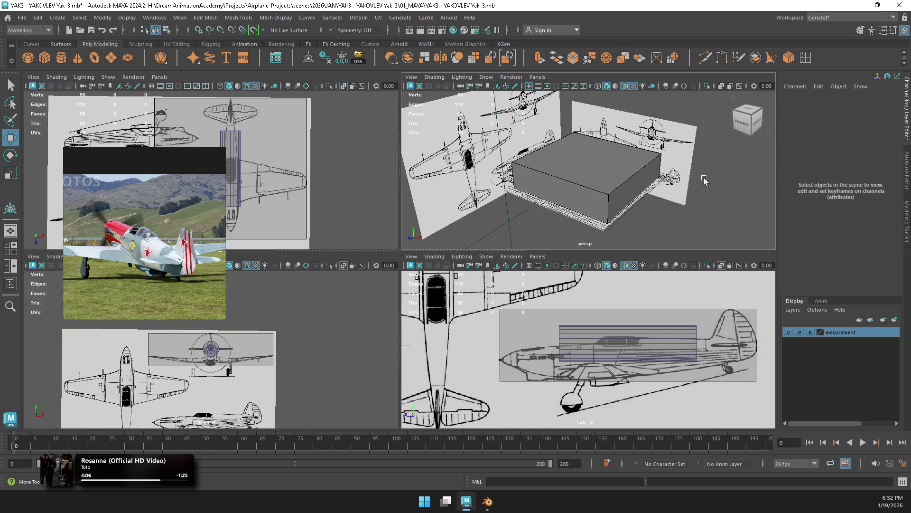
pyautogui.scroll(5, 242, 334)
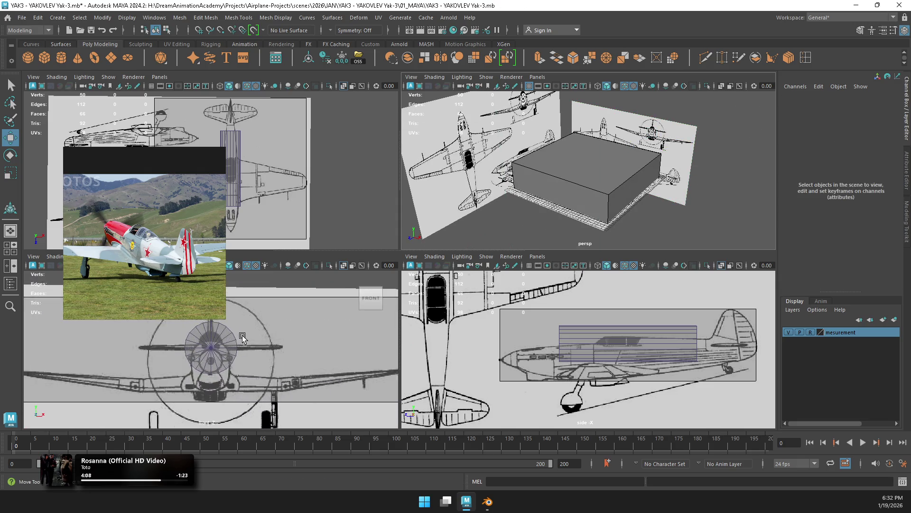
pyautogui.scroll(-2, 242, 335)
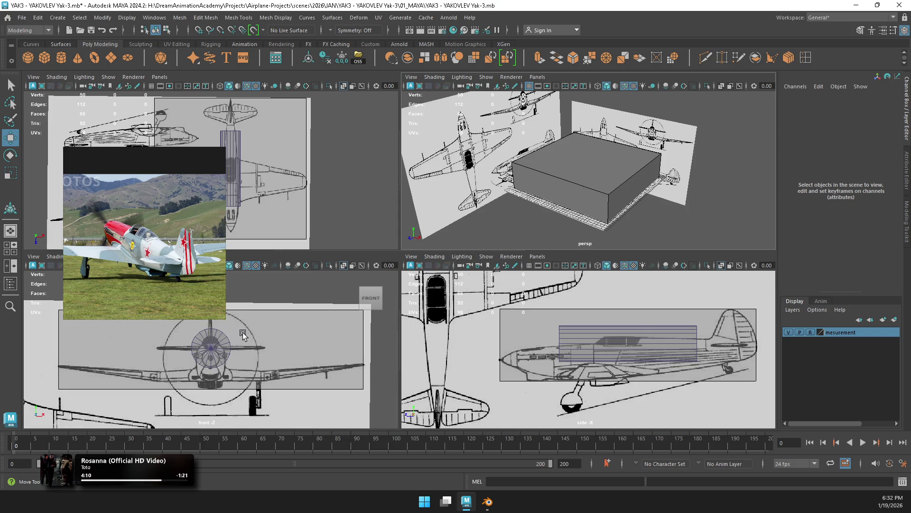
pyautogui.scroll(2, 261, 177)
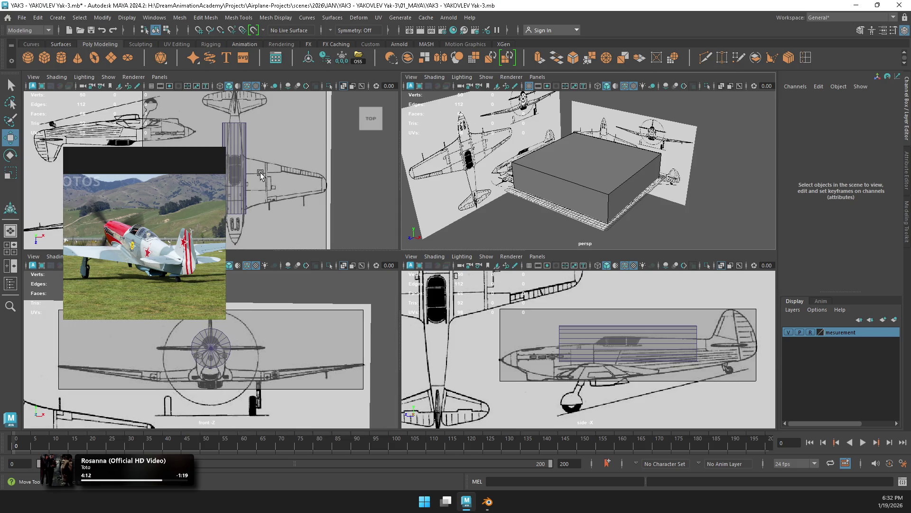
pyautogui.scroll(-1, 261, 177)
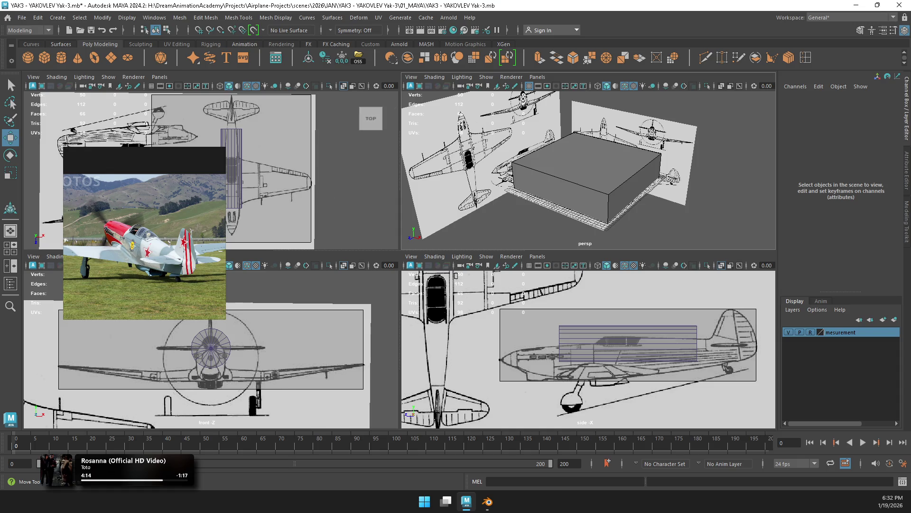
pyautogui.click(247, 180)
pyautogui.press('r')
pyautogui.moveTo(243, 176); pyautogui.dragTo(233, 180)
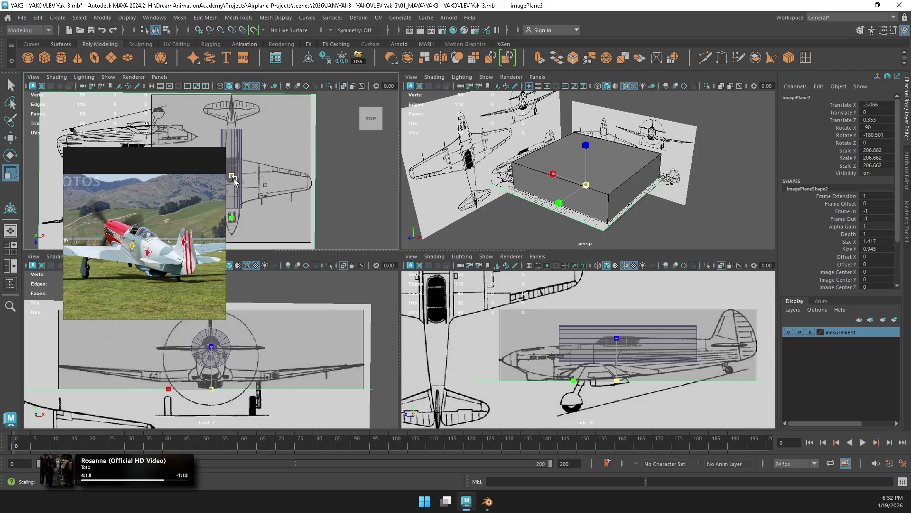
pyautogui.click(344, 195)
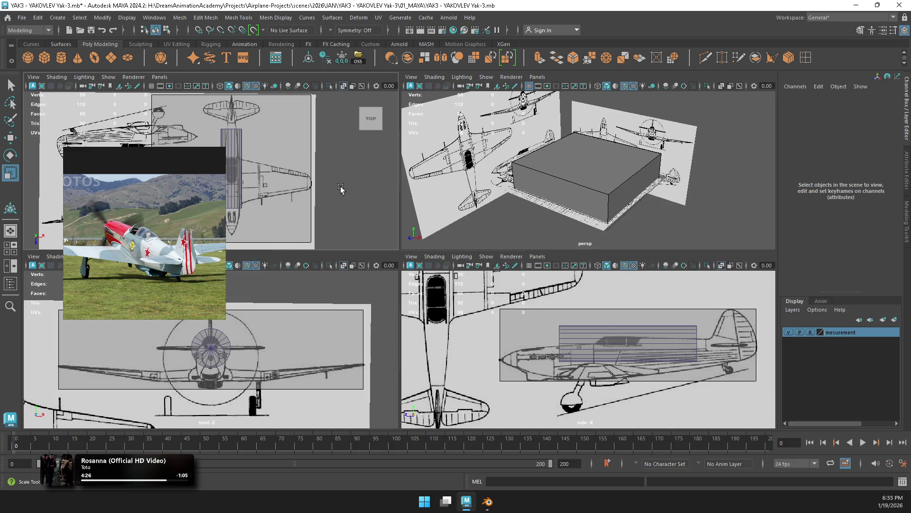
# Step: Take the measurement layer off reference and show the measurement box's 9.2 × 2.39 × 8.5 size settings
pyautogui.click(550, 328)
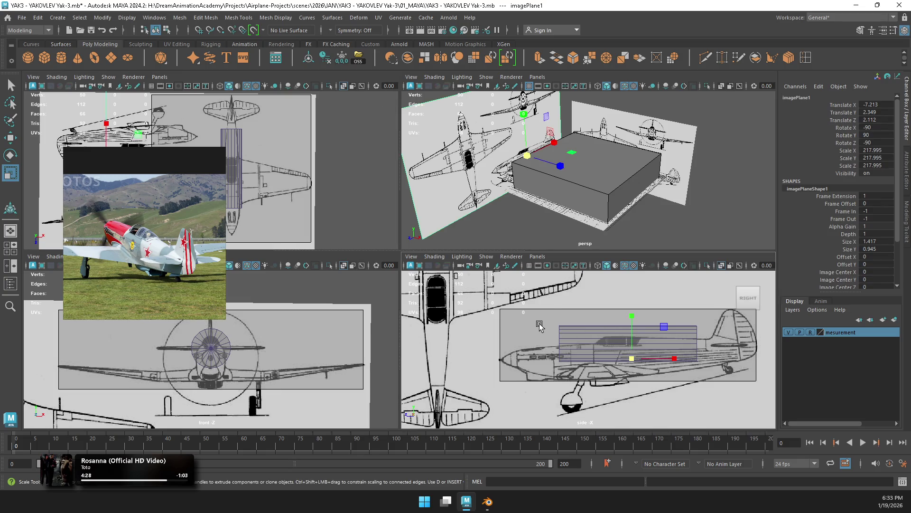
pyautogui.click(637, 192)
pyautogui.click(812, 332)
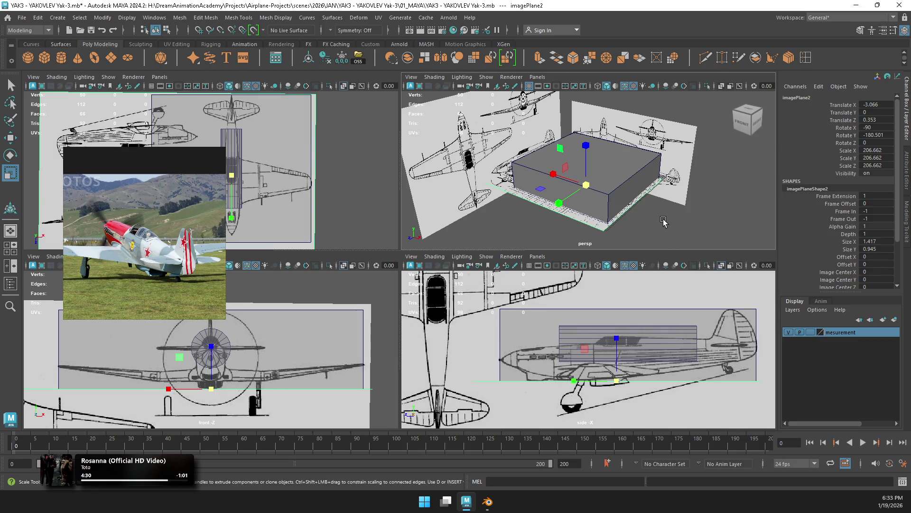
pyautogui.click(633, 188)
pyautogui.press('t')
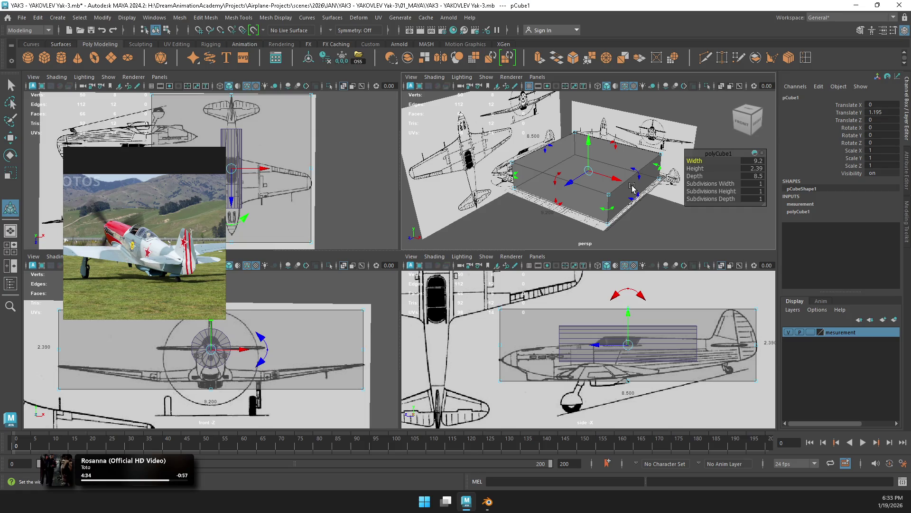
pyautogui.press('Print')
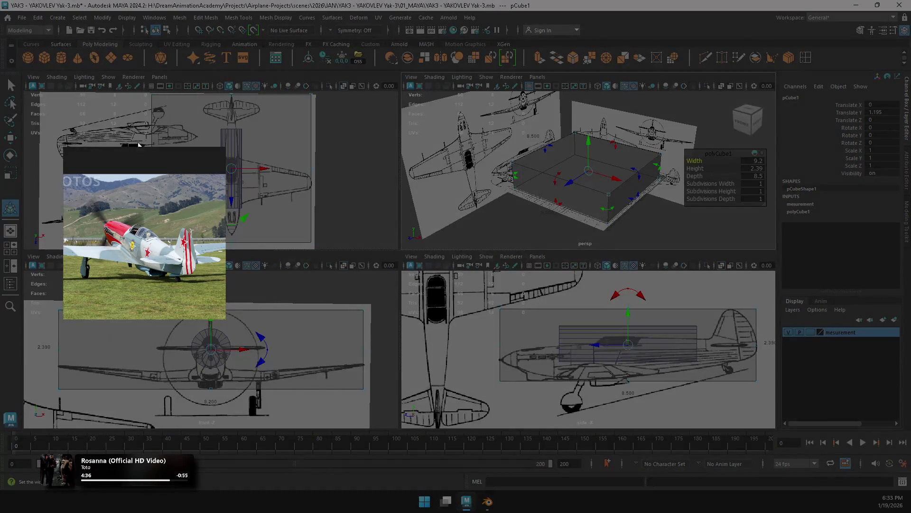
pyautogui.moveTo(19, 49)
pyautogui.mouseDown()
pyautogui.moveTo(904, 480)
pyautogui.moveTo(886, 462)
pyautogui.mouseUp()
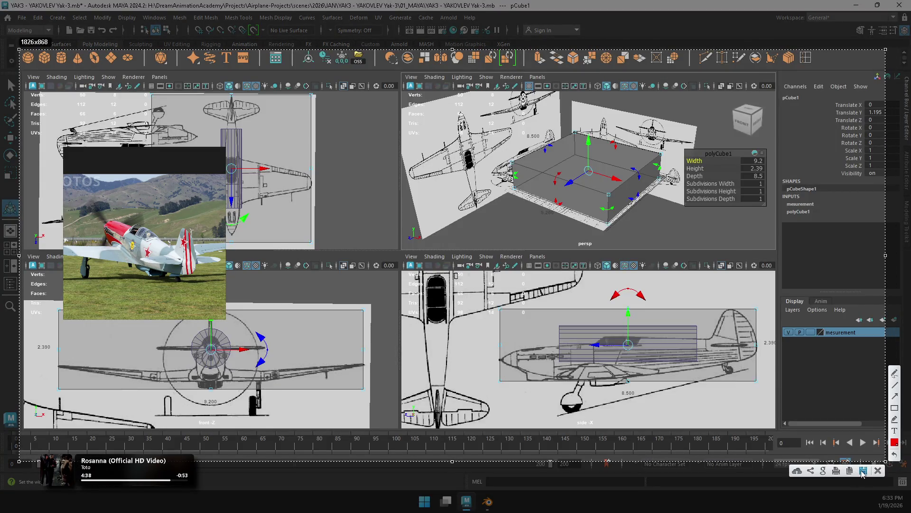
pyautogui.press('Return')
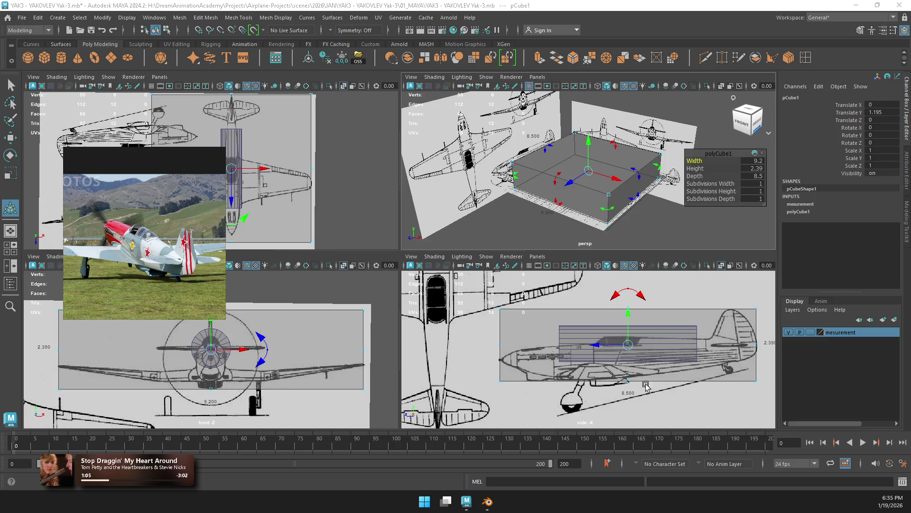
pyautogui.scroll(3, 657, 357)
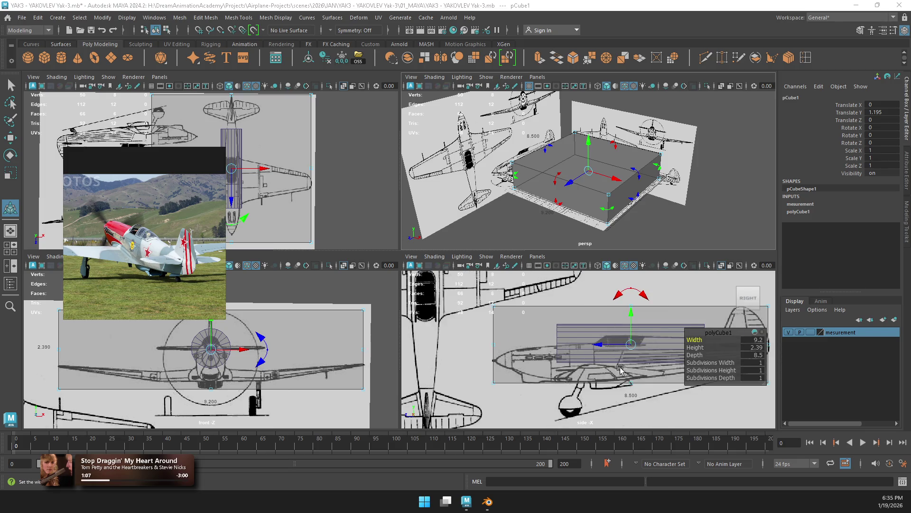
# Step: Maximize the side view and select the side blueprint image plane, framing it in view
pyautogui.press('space')
pyautogui.scroll(-2, 589, 347)
pyautogui.click(536, 338)
pyautogui.scroll(-1, 535, 338)
pyautogui.keyDown('alt'); pyautogui.moveTo(576, 325); pyautogui.dragTo(549, 313, button='middle'); pyautogui.keyUp('alt')
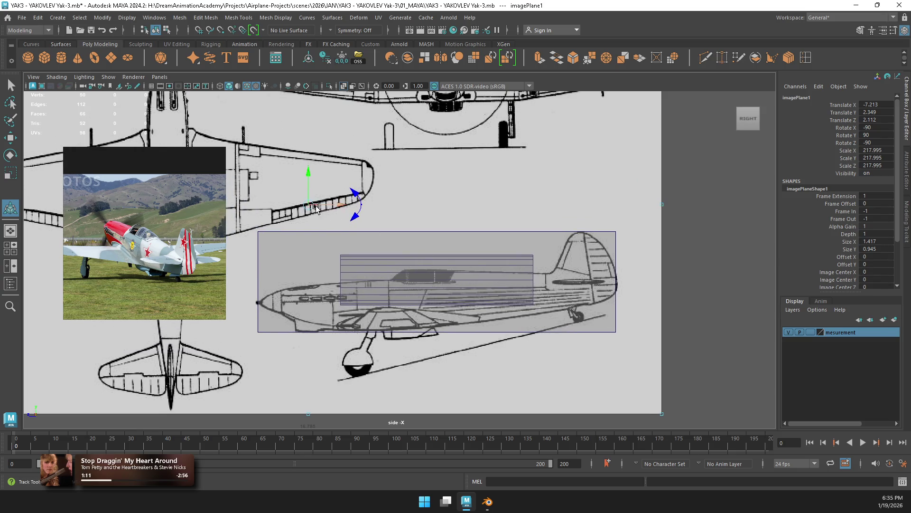
pyautogui.write('w')
pyautogui.moveTo(634, 192); pyautogui.dragTo(690, 174, button='right')
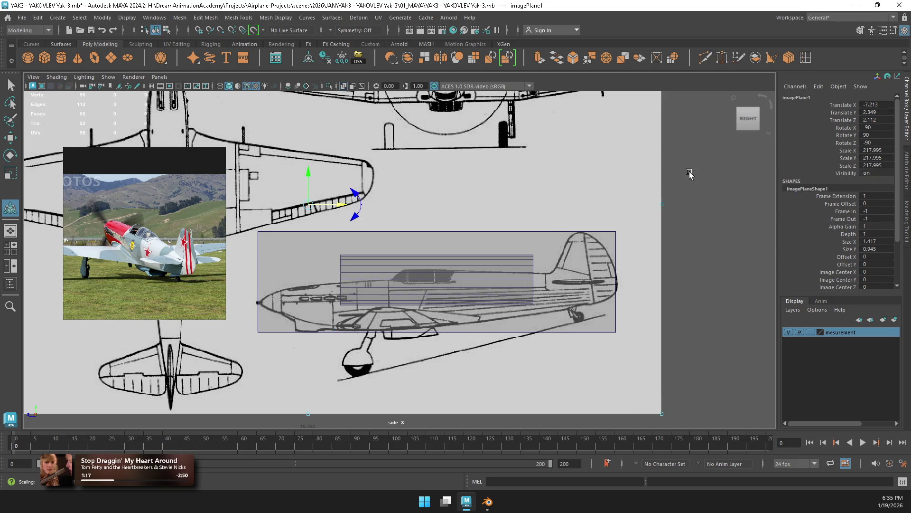
pyautogui.click(545, 259)
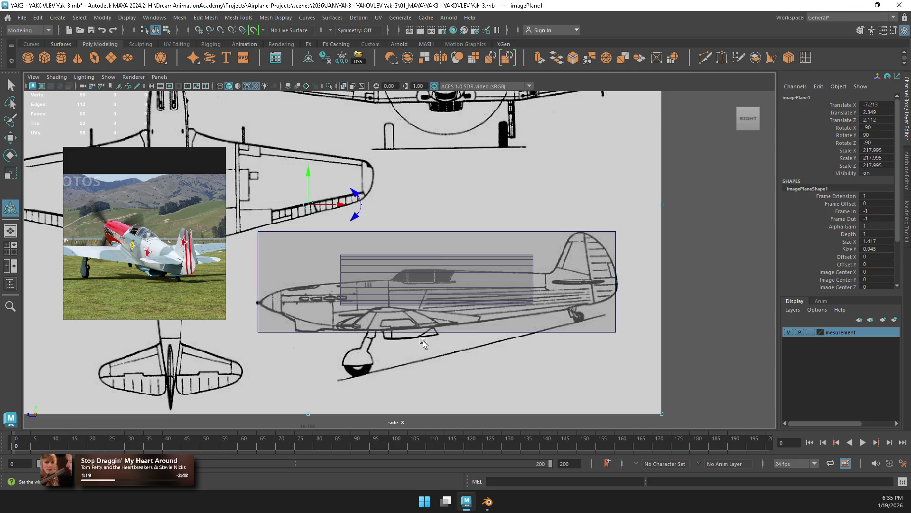
# Step: Test-shrink and raise the side blueprint against the measurement box
pyautogui.click(417, 292)
pyautogui.press('w')
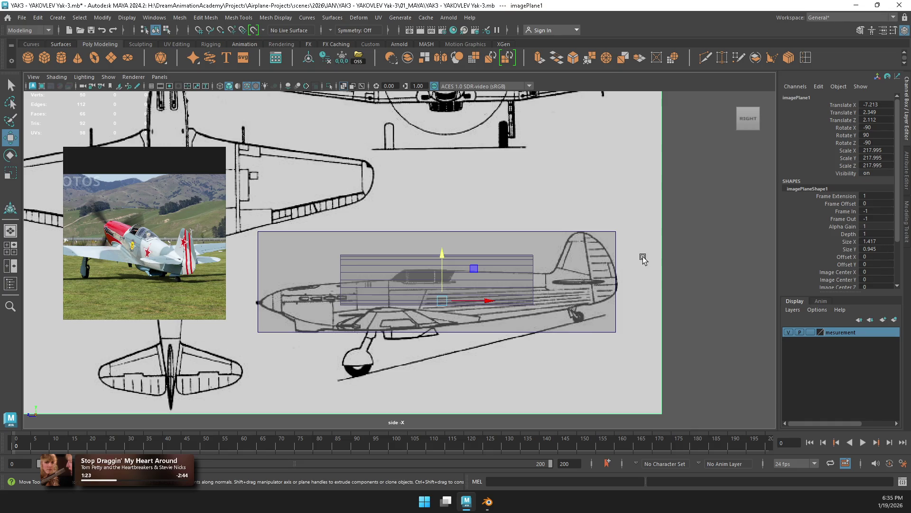
pyautogui.scroll(2, 522, 280)
pyautogui.scroll(-2, 448, 309)
pyautogui.press('r')
pyautogui.moveTo(447, 306)
pyautogui.mouseDown()
pyautogui.moveTo(439, 303)
pyautogui.moveTo(458, 289)
pyautogui.moveTo(443, 239)
pyautogui.mouseUp()
pyautogui.press('w')
pyautogui.press('r')
pyautogui.moveTo(443, 273); pyautogui.dragTo(386, 306)
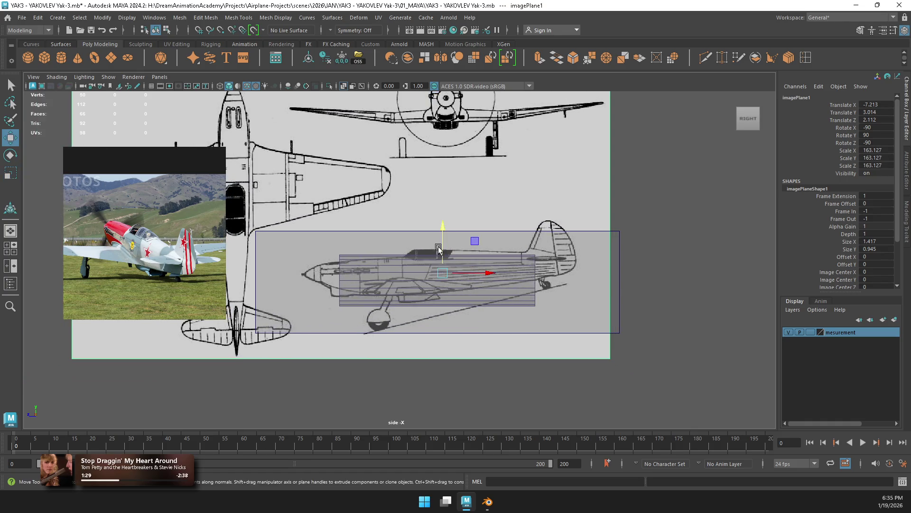
# Step: Lower the side blueprint slightly, then undo the last move and resize
pyautogui.press('w')
pyautogui.moveTo(443, 256); pyautogui.dragTo(431, 286)
pyautogui.press('r')
pyautogui.press('w')
pyautogui.press('r')
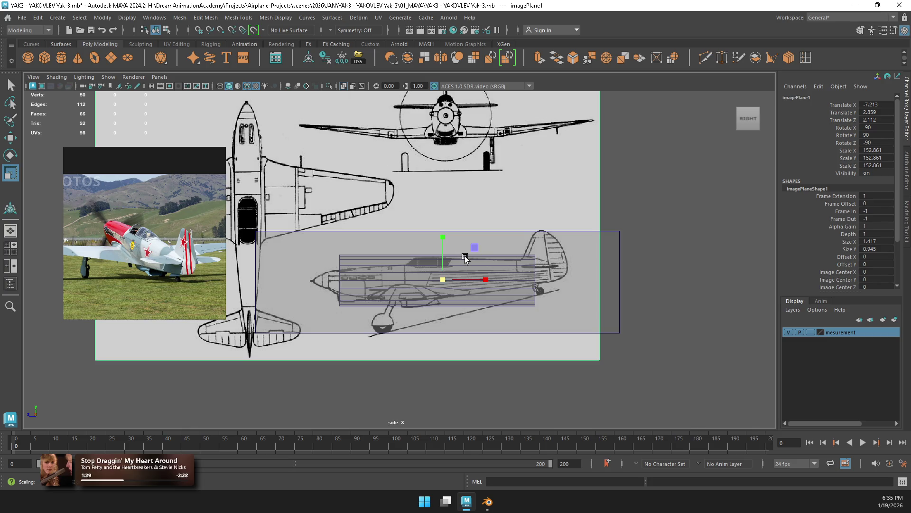
pyautogui.hotkey('ctrl', 'z')
pyautogui.hotkey('ctrl', 'z')
pyautogui.hotkey('ctrl', 'z')
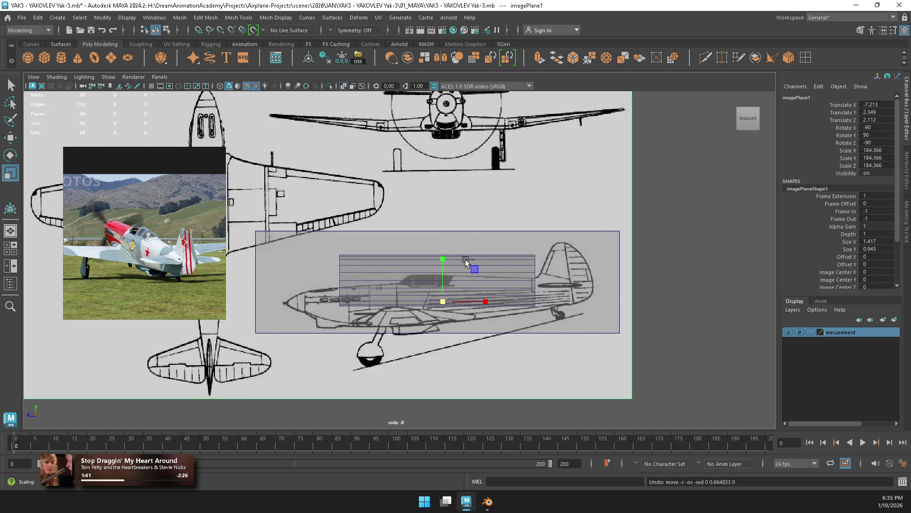
pyautogui.hotkey('ctrl', 'z')
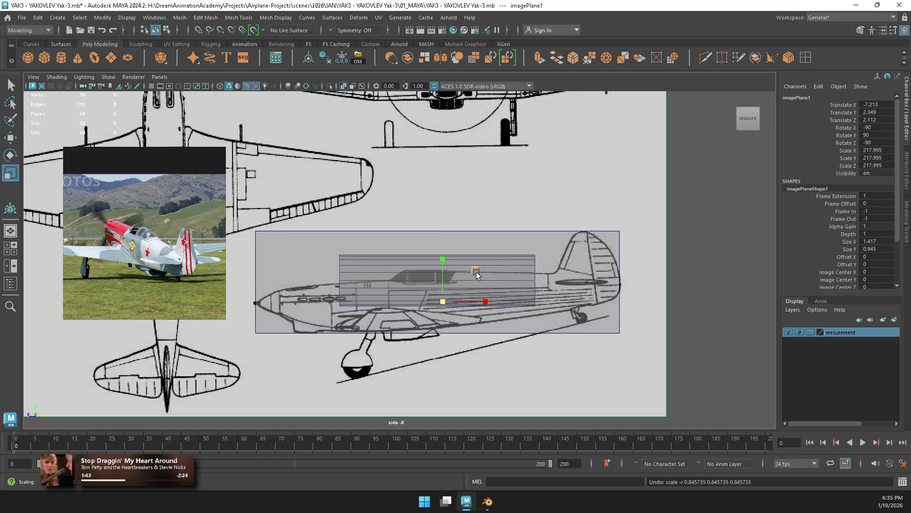
# Step: Rotate the side blueprint to about Rotate Y 77 so the fuselage sits level
pyautogui.press('e')
pyautogui.moveTo(481, 269)
pyautogui.mouseDown()
pyautogui.moveTo(475, 281)
pyautogui.moveTo(445, 275)
pyautogui.moveTo(441, 252)
pyautogui.mouseUp()
pyautogui.press('w')
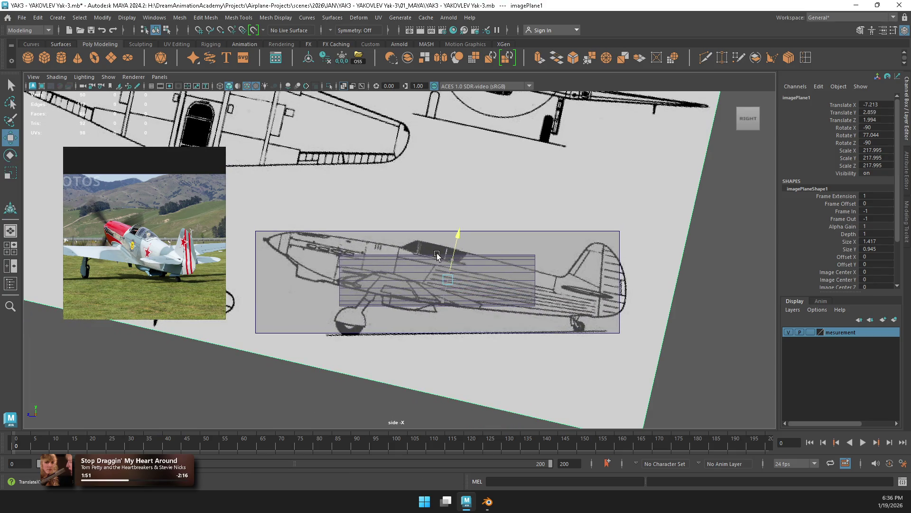
# Step: Fine-tune the side blueprint's tilt to Rotate Y 76.042 and slide it along the fuselage
pyautogui.scroll(3, 485, 259)
pyautogui.press('e')
pyautogui.moveTo(500, 275); pyautogui.dragTo(502, 274)
pyautogui.press('w')
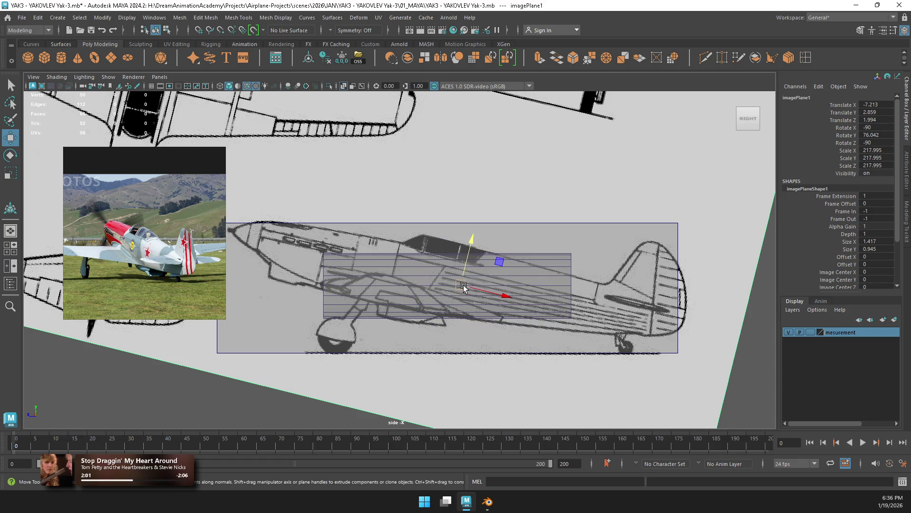
pyautogui.moveTo(475, 285); pyautogui.dragTo(454, 285)
# Step: Adjust the side blueprint to scale 216.015 at Translate Y 2.833, Z 2.143
pyautogui.press('e')
pyautogui.press('r')
pyautogui.press('w')
pyautogui.press('r')
pyautogui.press('w')
pyautogui.press('r')
pyautogui.press('w')
pyautogui.press('r')
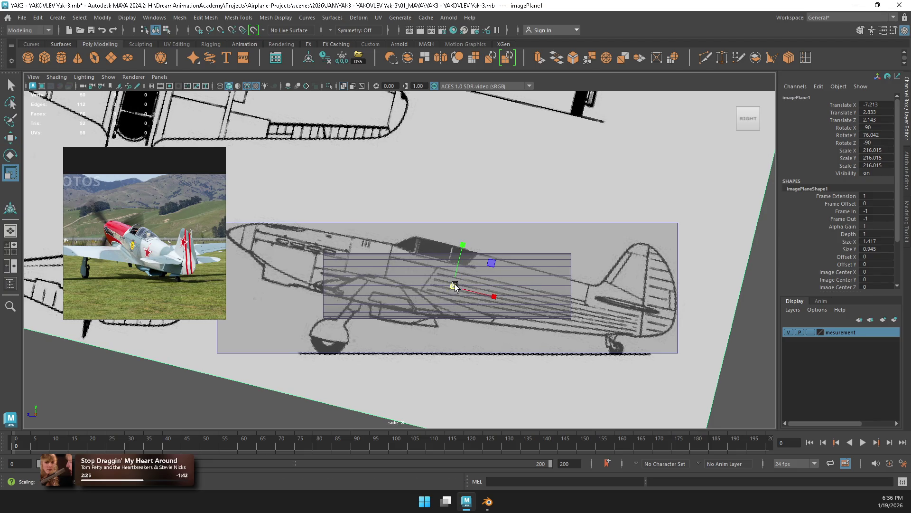
# Step: Deselect the blueprint, zoom out, and capture a screen region around the aircraft
pyautogui.click(306, 398)
pyautogui.scroll(-2, 406, 329)
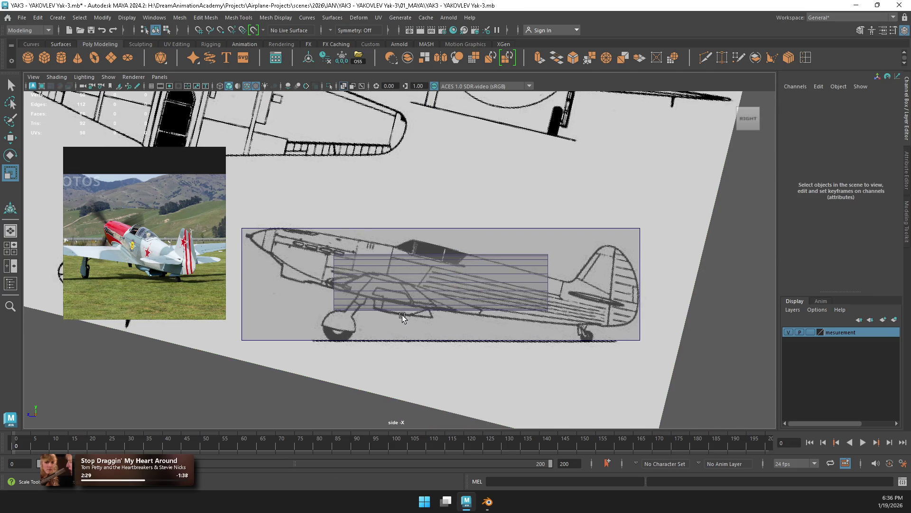
pyautogui.press('Print')
pyautogui.moveTo(159, 136); pyautogui.dragTo(700, 405)
# Step: Finish the screen snip and toggle the measurement layer's template mode on and back off
pyautogui.moveTo(559, 316)
pyautogui.mouseDown()
pyautogui.moveTo(628, 345)
pyautogui.moveTo(581, 328)
pyautogui.mouseUp()
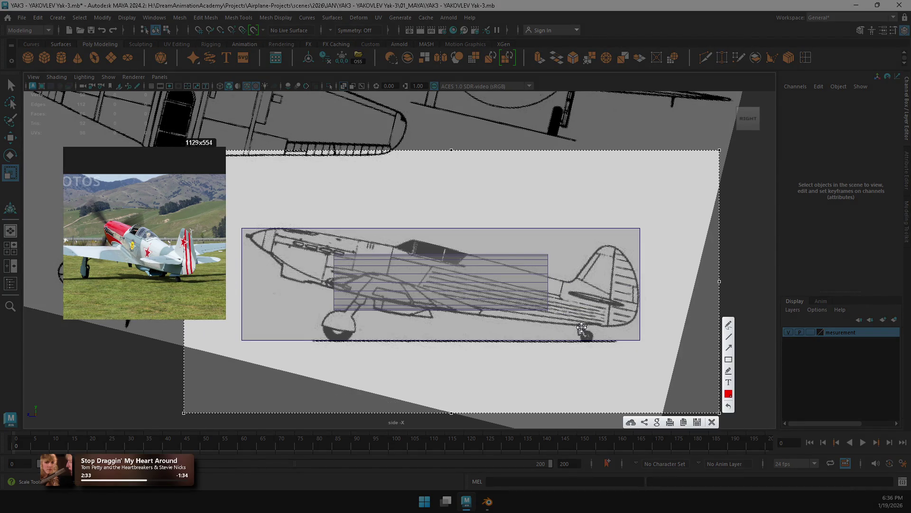
pyautogui.click(684, 422)
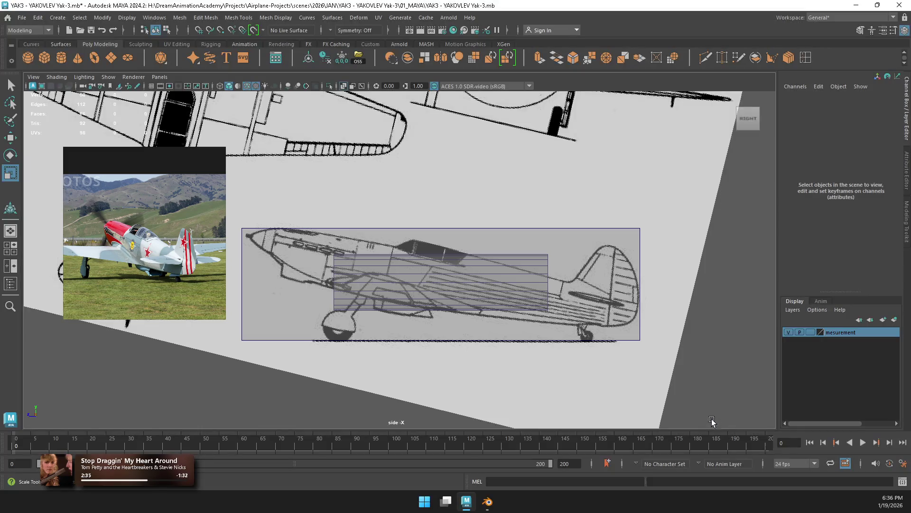
pyautogui.click(810, 332)
pyautogui.click(813, 332)
# Step: Show the measurement box's 9.2 × 2.39 × 8.5 size settings and snip the viewport
pyautogui.click(628, 238)
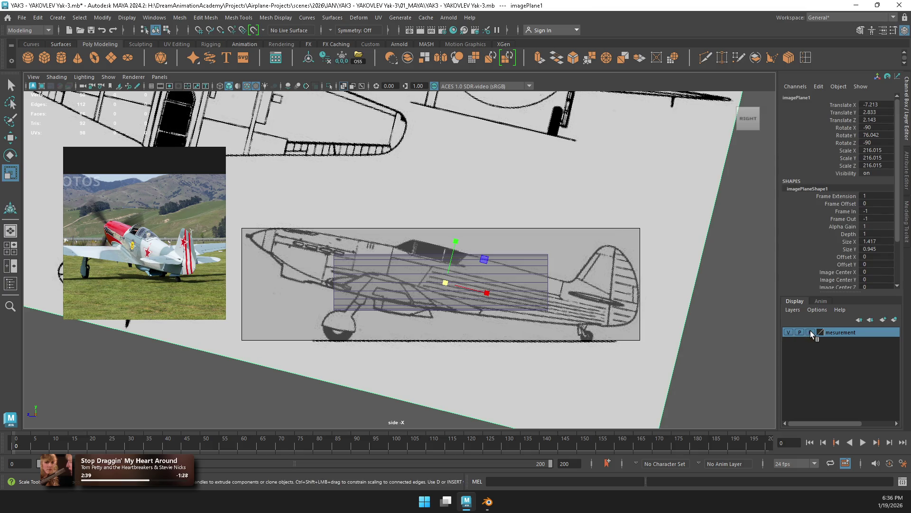
pyautogui.click(726, 340)
pyautogui.press('w')
pyautogui.click(616, 235)
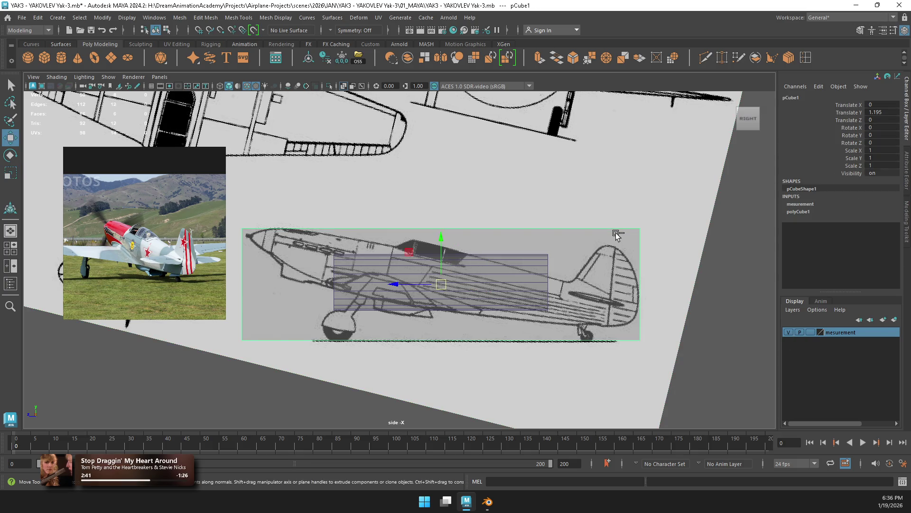
pyautogui.press('t')
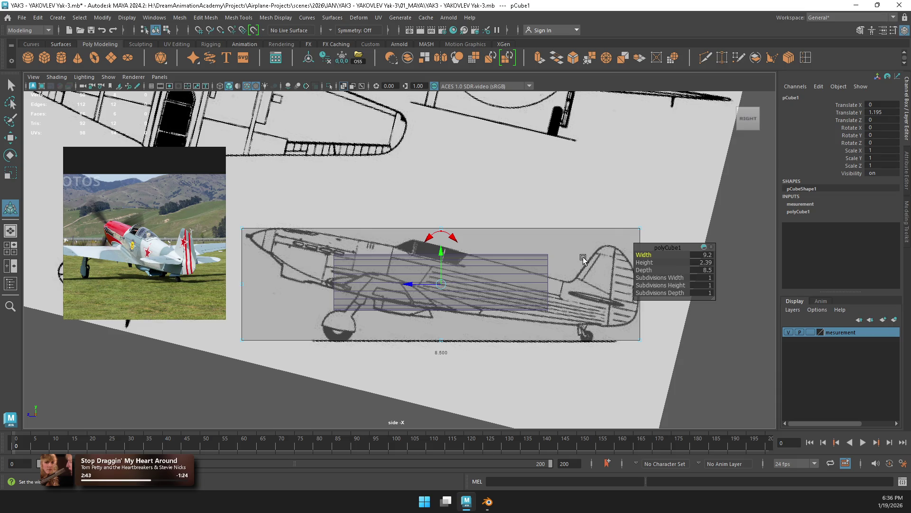
pyautogui.press('super+shift+s')
pyautogui.moveTo(198, 129)
pyautogui.mouseDown()
pyautogui.moveTo(240, 170)
pyautogui.moveTo(734, 405)
pyautogui.mouseUp()
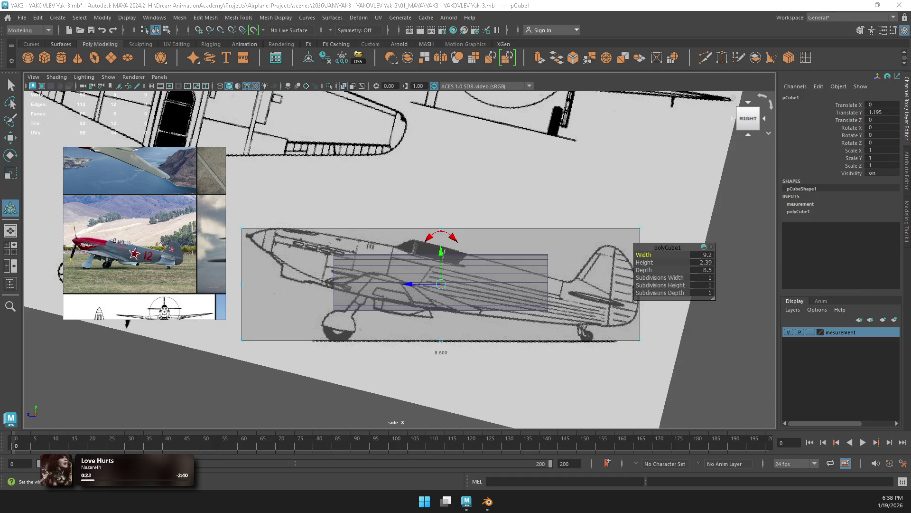
pyautogui.click(721, 319)
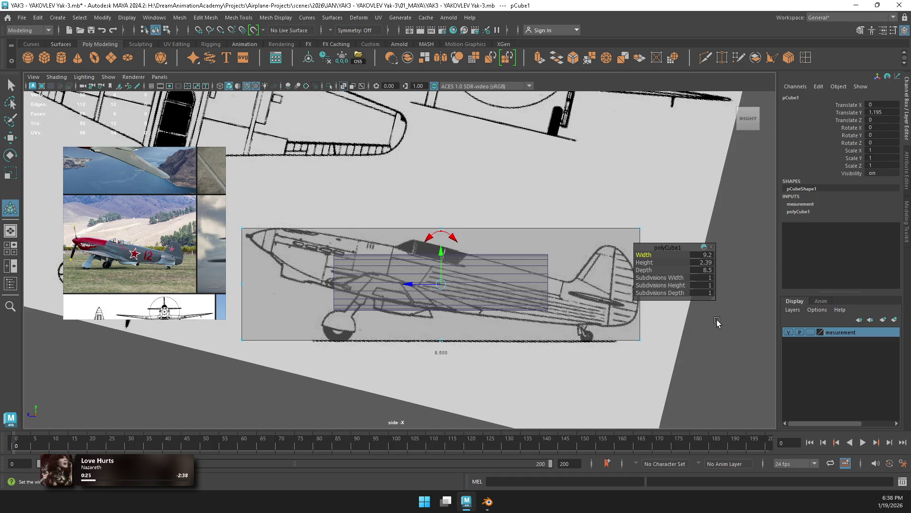
# Step: Undo the side blueprint back to Rotate Y 90 and lock the measurement layer as reference
pyautogui.hotkey('ctrl', 'z')
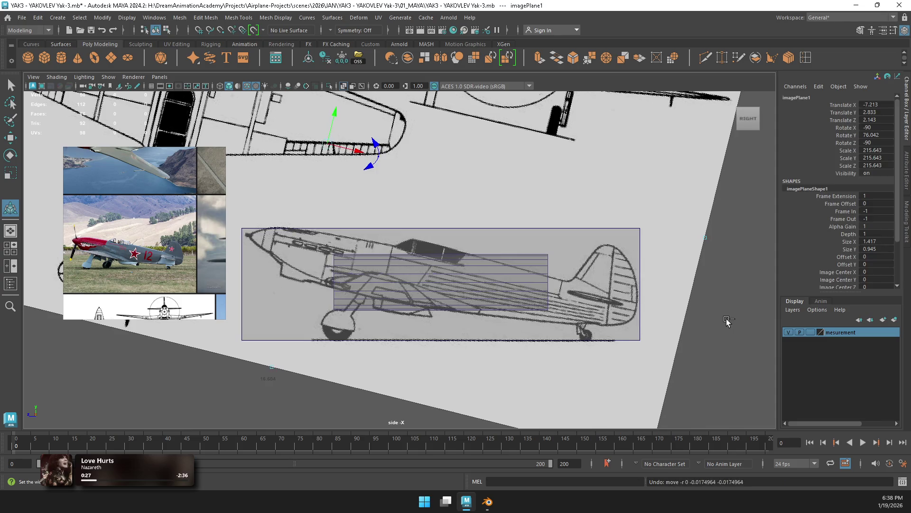
pyautogui.hotkey('ctrl', 'z')
pyautogui.hotkey('ctrl', 'z')
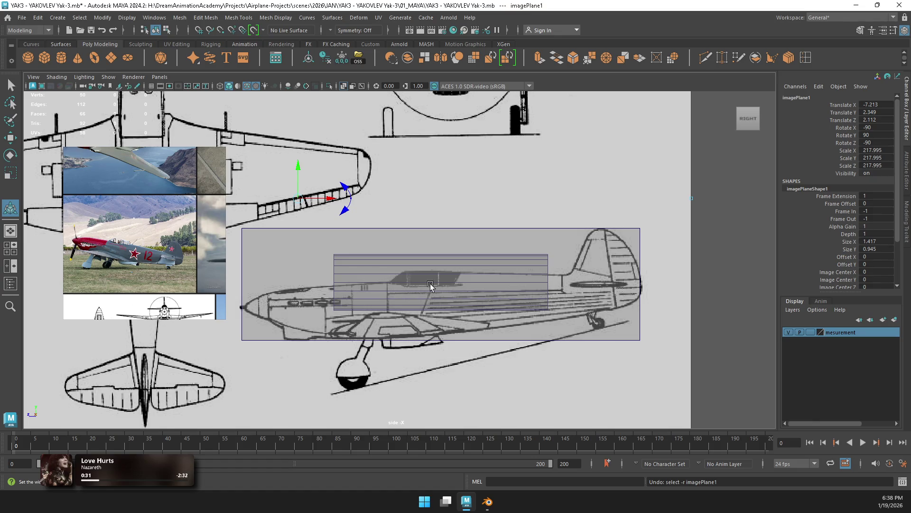
pyautogui.scroll(2, 440, 287)
pyautogui.click(474, 283)
pyautogui.scroll(2, 494, 283)
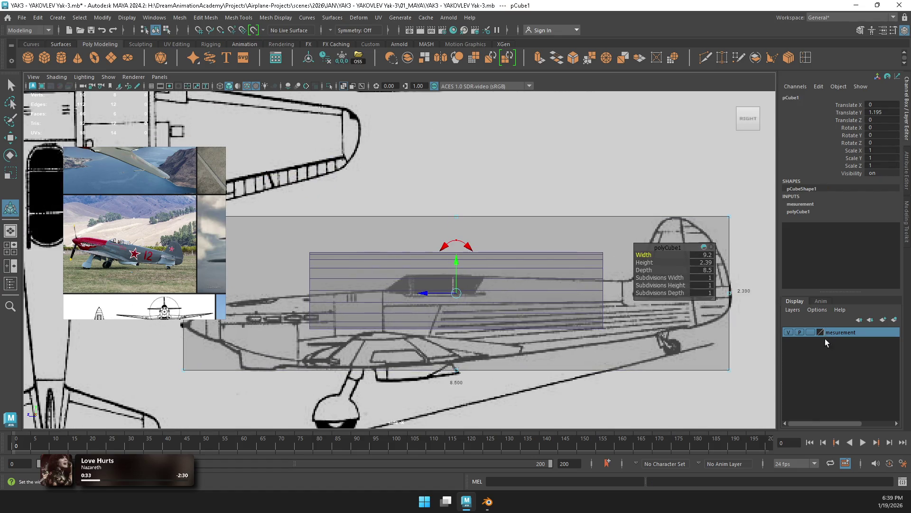
pyautogui.click(811, 332)
pyautogui.click(811, 332)
# Step: Lower the fuselage cylinder onto the blueprint and scale it to 0.882
pyautogui.click(811, 332)
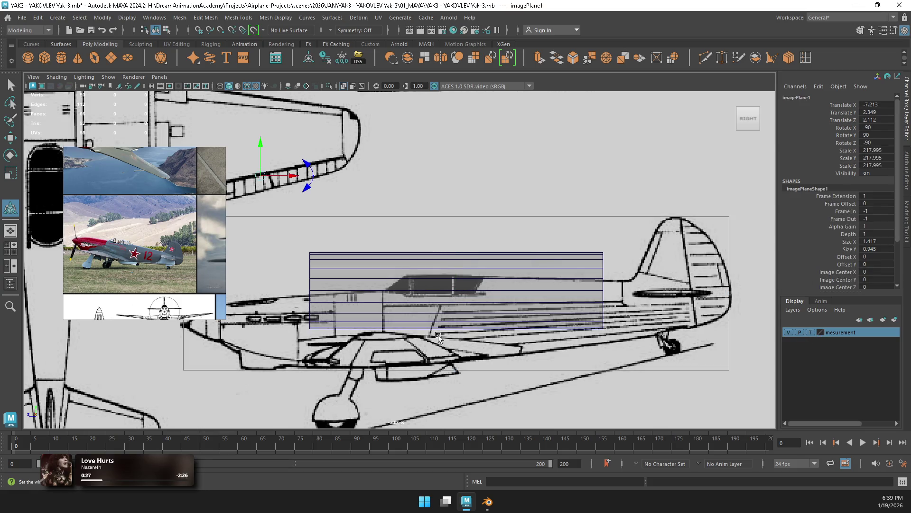
pyautogui.click(325, 287)
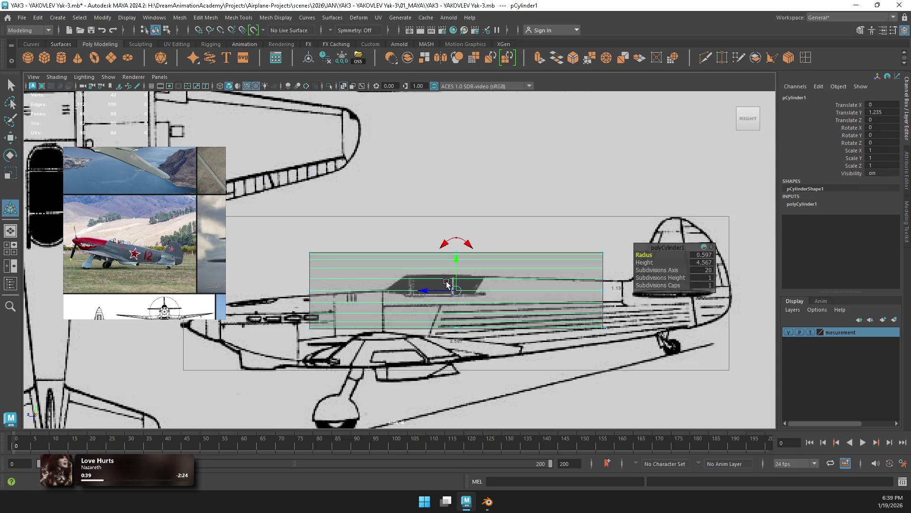
pyautogui.moveTo(461, 270)
pyautogui.mouseDown()
pyautogui.moveTo(458, 309)
pyautogui.moveTo(333, 313)
pyautogui.moveTo(356, 322)
pyautogui.mouseUp()
pyautogui.press('r')
pyautogui.press('w')
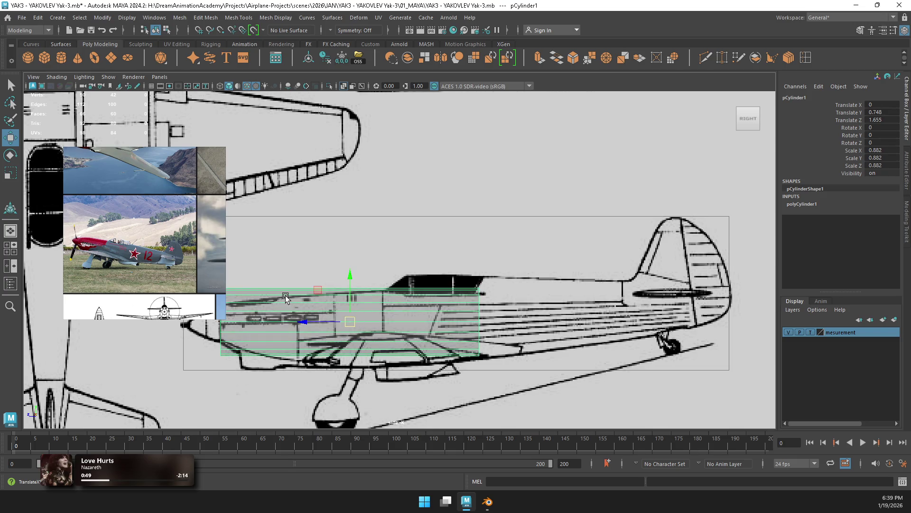
# Step: Pull the cylinder's rear vertex ring back to the tail fin base and shrink it
pyautogui.moveTo(366, 228); pyautogui.dragTo(327, 217, button='right')
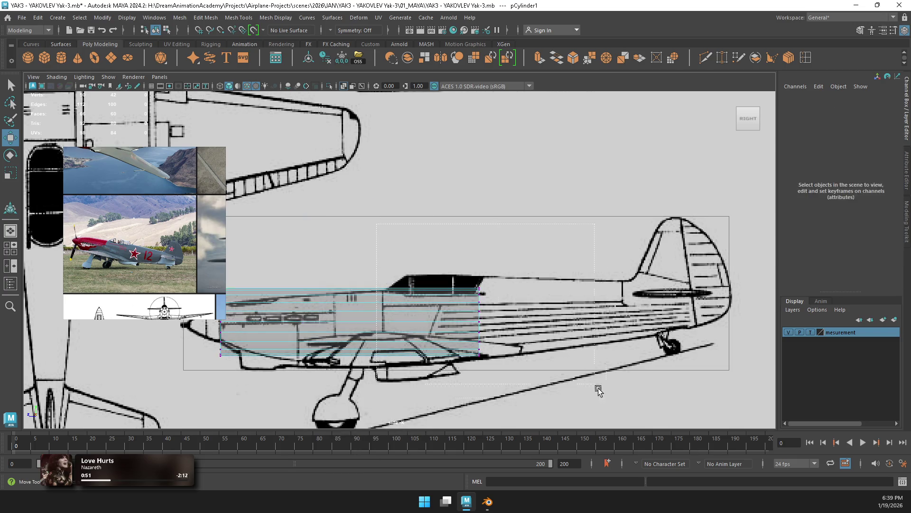
pyautogui.moveTo(575, 366); pyautogui.dragTo(468, 280)
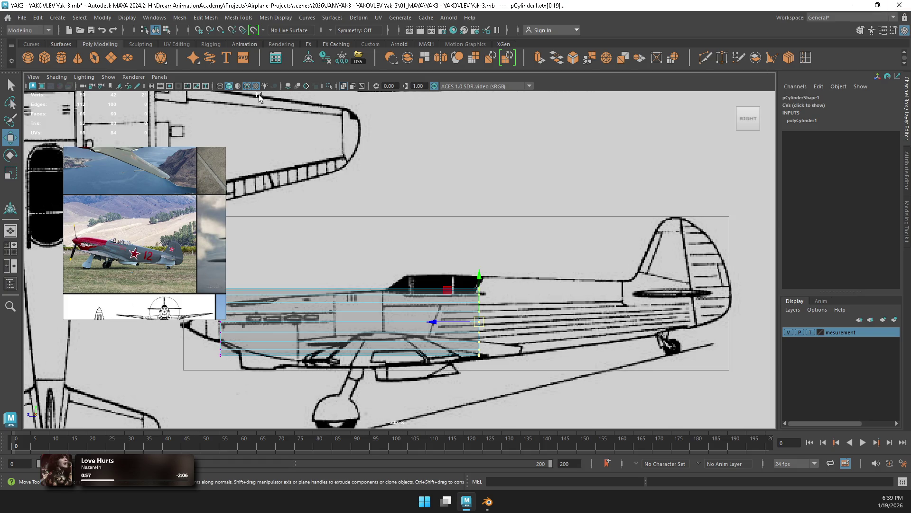
pyautogui.moveTo(428, 331)
pyautogui.mouseDown()
pyautogui.moveTo(591, 329)
pyautogui.moveTo(642, 309)
pyautogui.mouseUp()
pyautogui.press('r')
pyautogui.press('w')
pyautogui.press('r')
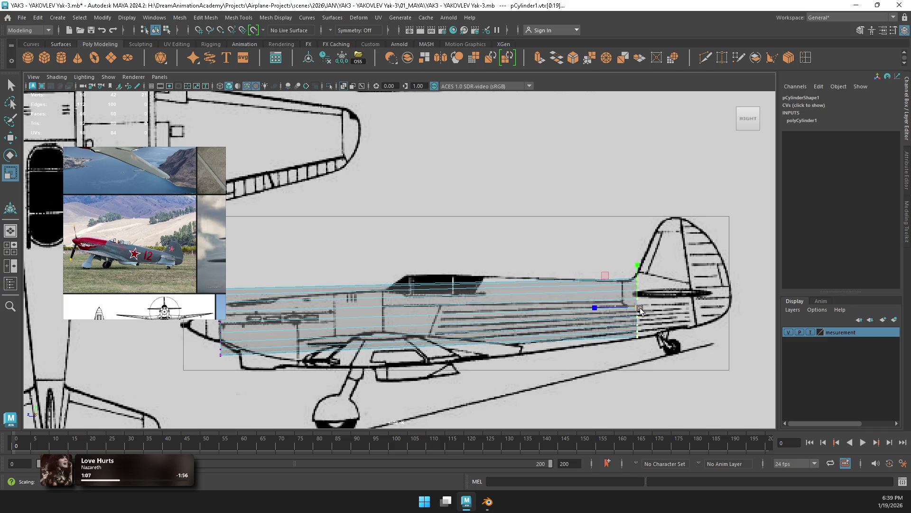
pyautogui.press('w')
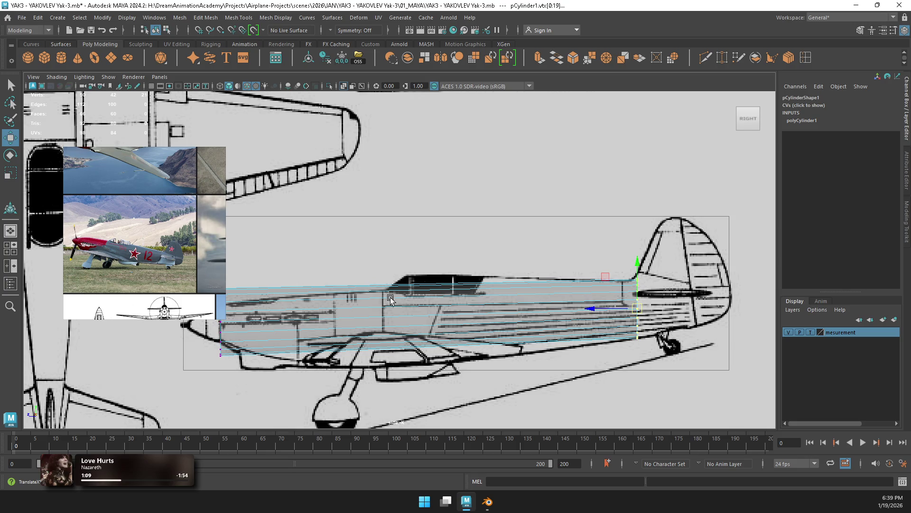
# Step: Insert four edge loops along the cylinder, from mid-fuselage, tail, front and nose
pyautogui.click(806, 58)
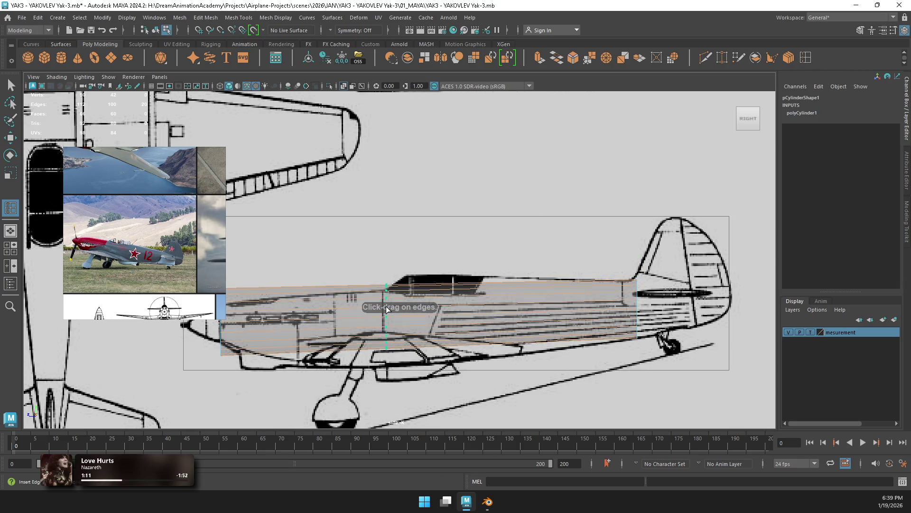
pyautogui.click(386, 306)
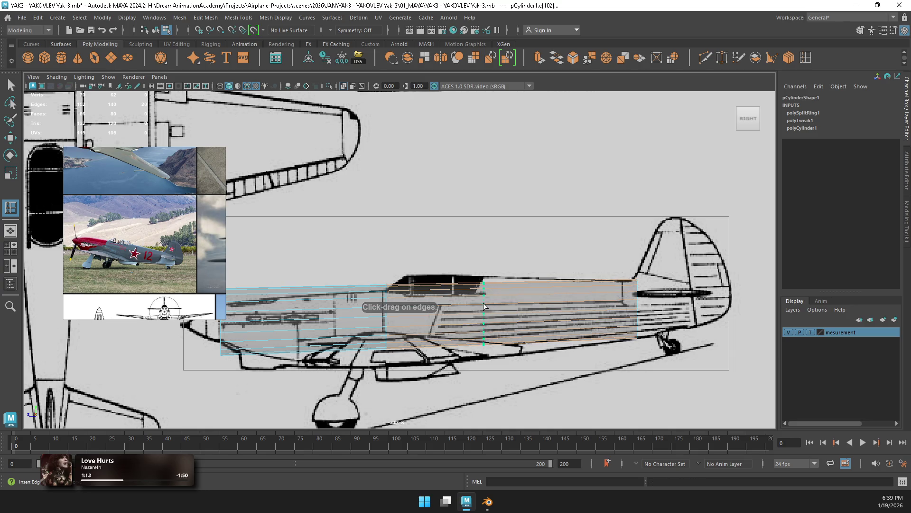
pyautogui.click(484, 303)
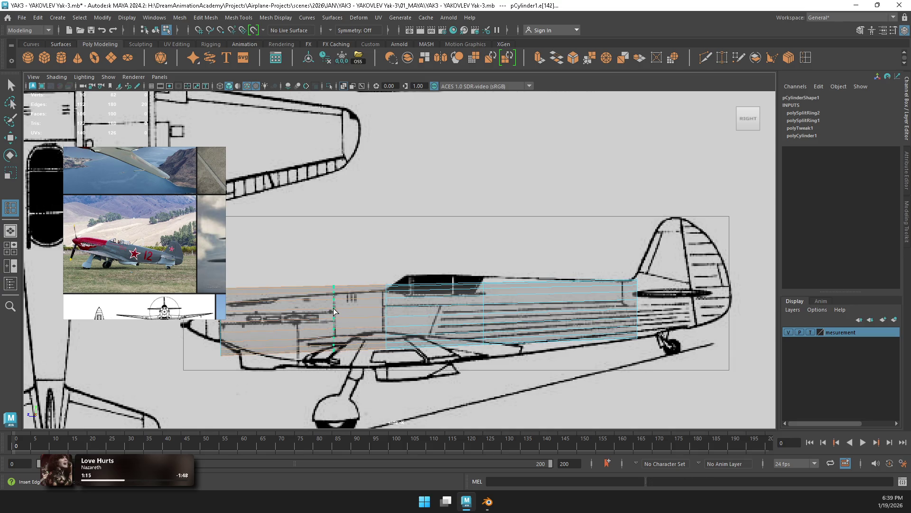
pyautogui.click(334, 312)
pyautogui.click(266, 314)
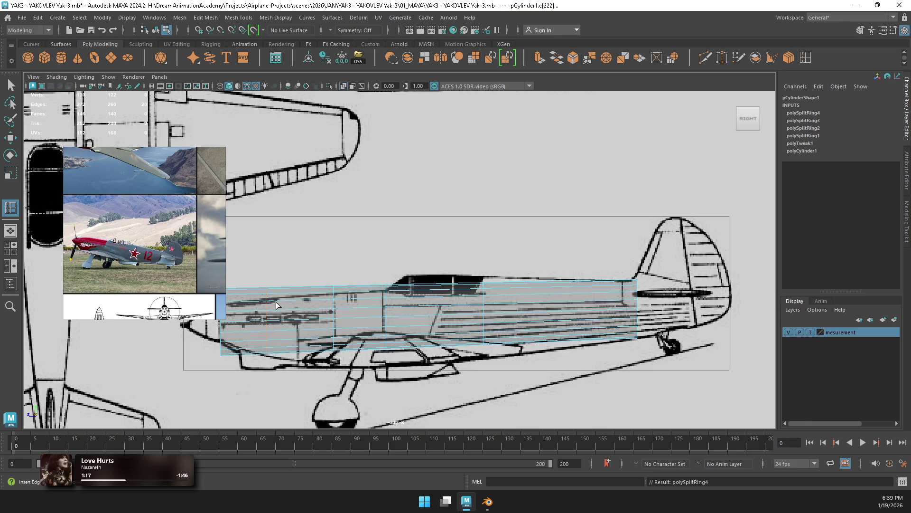
# Step: Pull the front vertex ring forward to the nose and pinch it into a point
pyautogui.press('w')
pyautogui.rightClick(248, 218)
pyautogui.moveTo(226, 218); pyautogui.dragTo(209, 219, button='right')
pyautogui.moveTo(204, 271); pyautogui.dragTo(233, 365)
pyautogui.moveTo(196, 322); pyautogui.dragTo(153, 322)
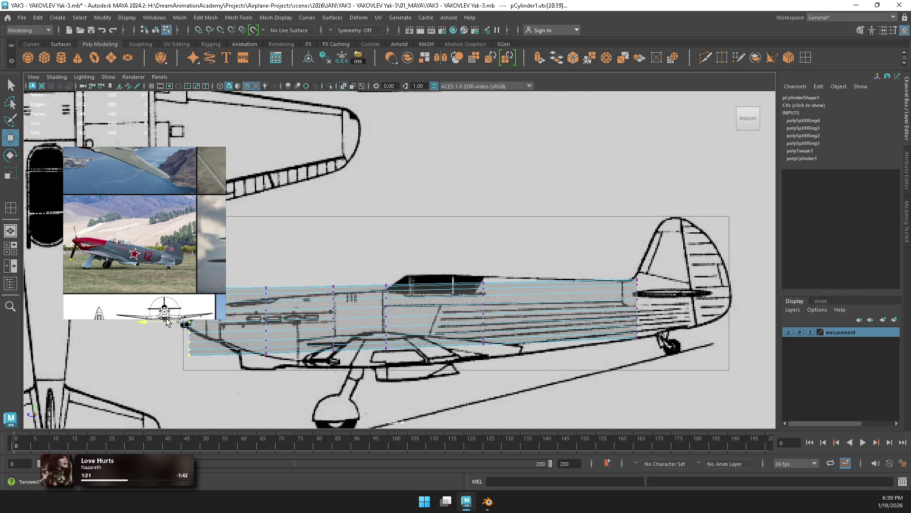
pyautogui.press('r')
pyautogui.moveTo(189, 323); pyautogui.dragTo(148, 340)
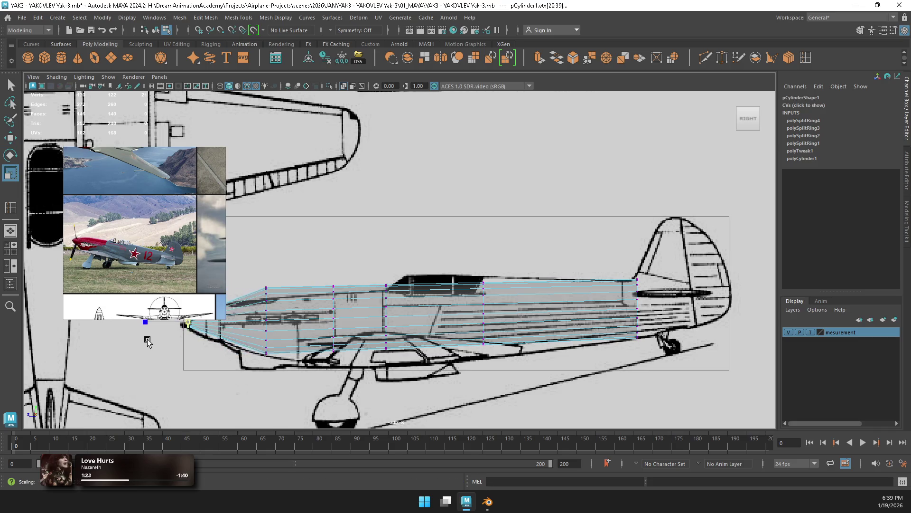
# Step: Add an edge loop just behind the nose tip and widen it to the nose outline
pyautogui.press('f')
pyautogui.scroll(-5, 380, 282)
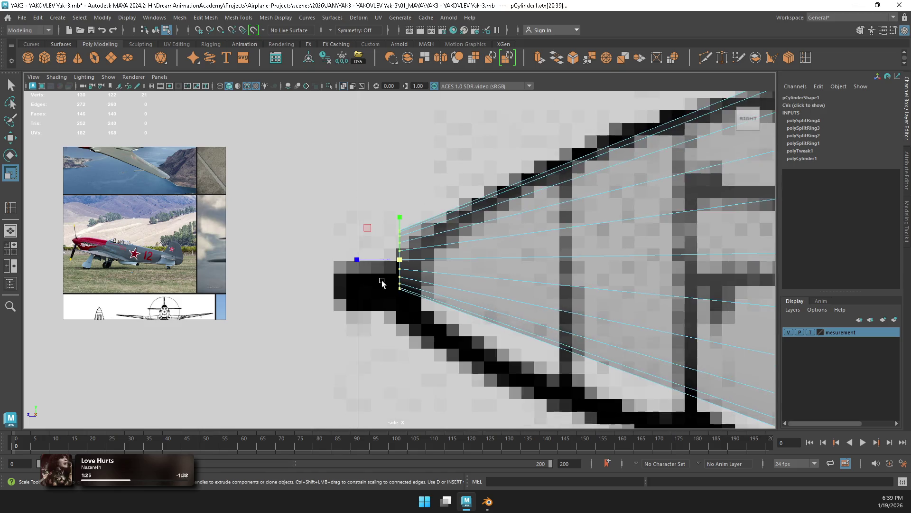
pyautogui.scroll(-3, 382, 283)
pyautogui.press('w')
pyautogui.scroll(2, 398, 237)
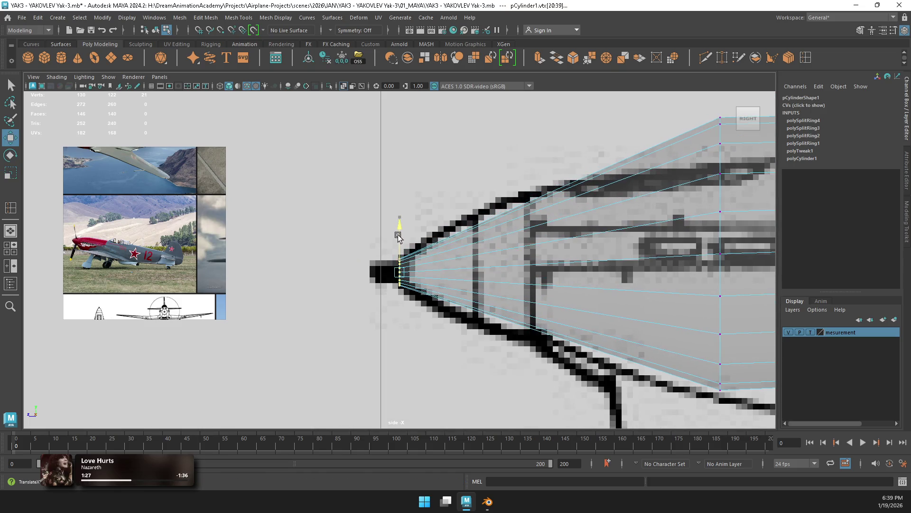
pyautogui.press('r')
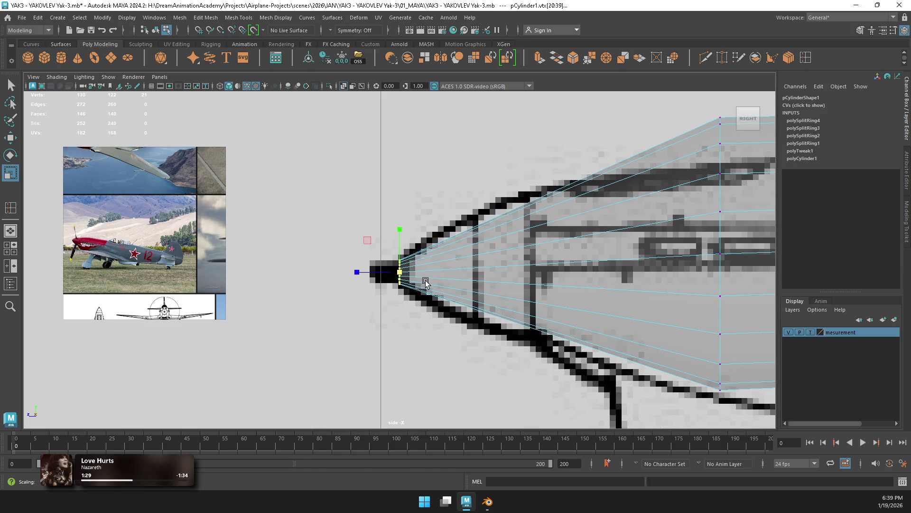
pyautogui.keyDown('shift'); pyautogui.moveTo(426, 283); pyautogui.dragTo(475, 272, button='right'); pyautogui.keyUp('shift')
pyautogui.click(476, 268)
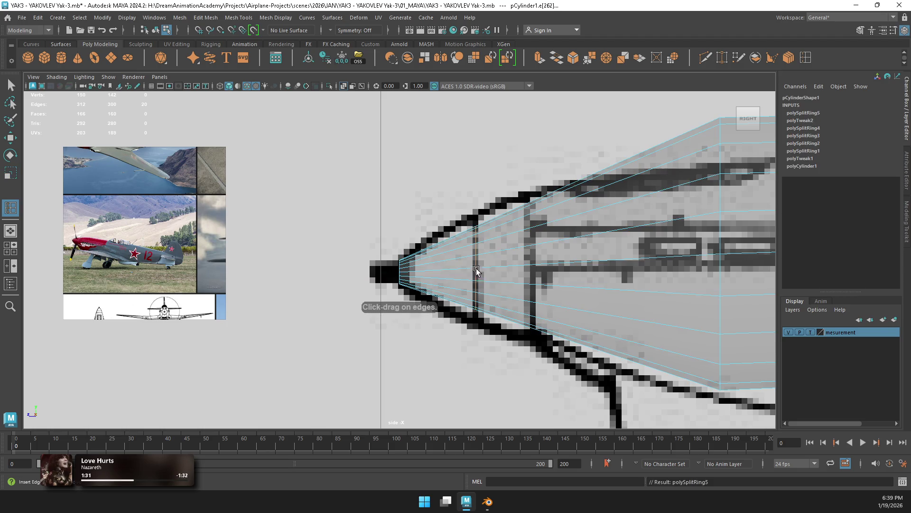
pyautogui.moveTo(480, 269); pyautogui.dragTo(496, 271)
# Step: Add two more nose edge loops and move them to match the fuselage outline
pyautogui.press('g')
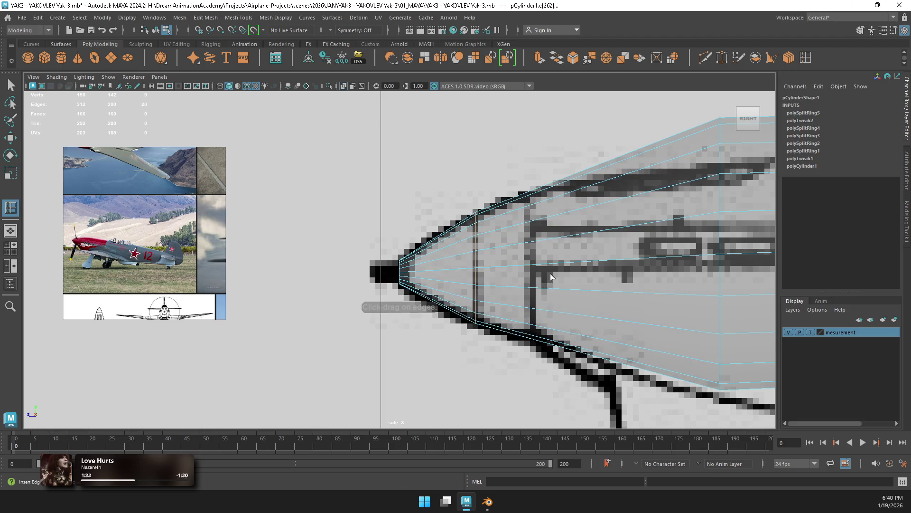
pyautogui.click(537, 268)
pyautogui.press('r')
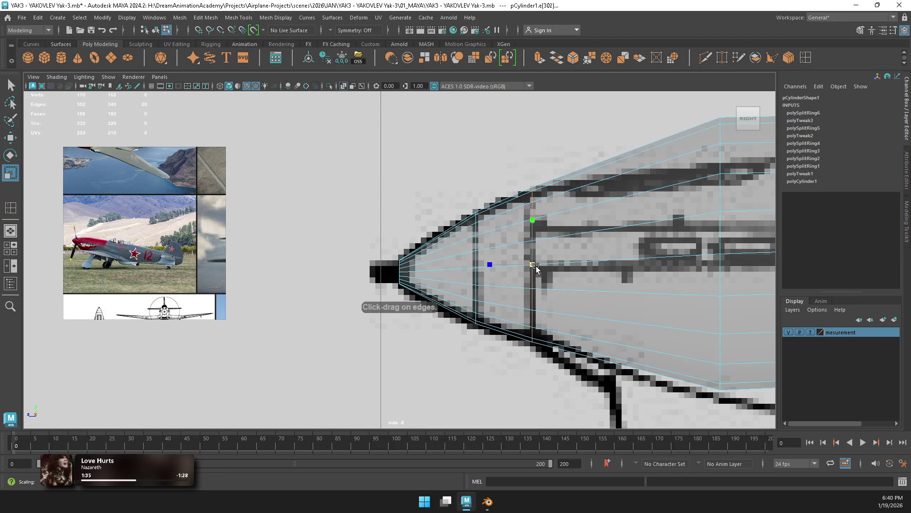
pyautogui.scroll(-3, 536, 268)
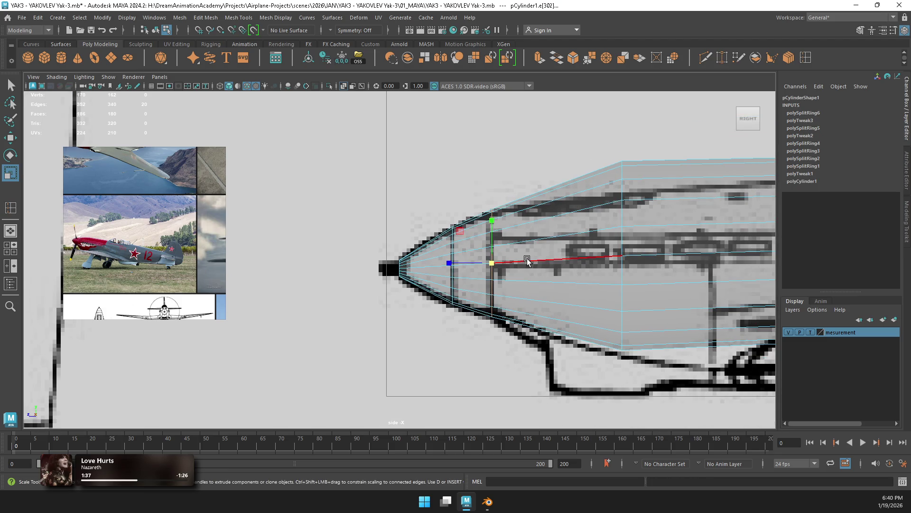
pyautogui.press('g')
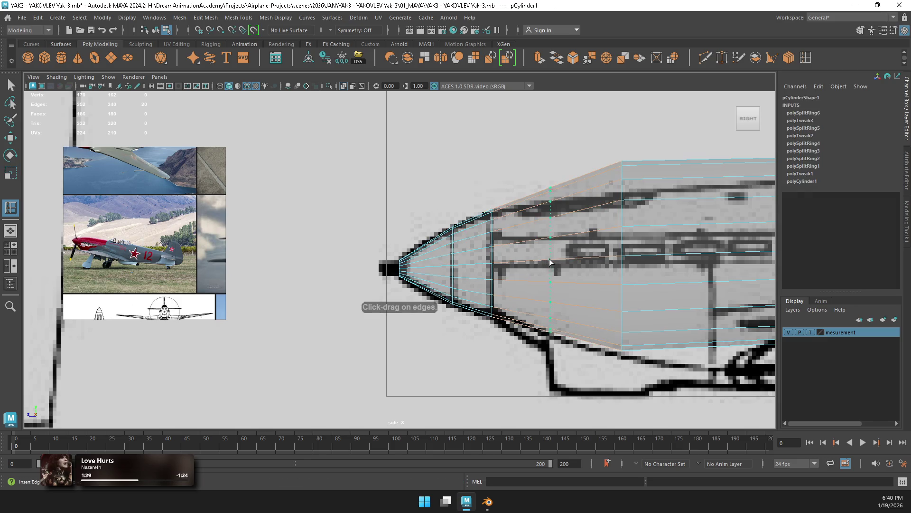
pyautogui.click(550, 264)
pyautogui.press('w')
pyautogui.moveTo(551, 238); pyautogui.dragTo(551, 254)
pyautogui.press('r')
pyautogui.press('w')
pyautogui.moveTo(626, 229); pyautogui.dragTo(626, 253)
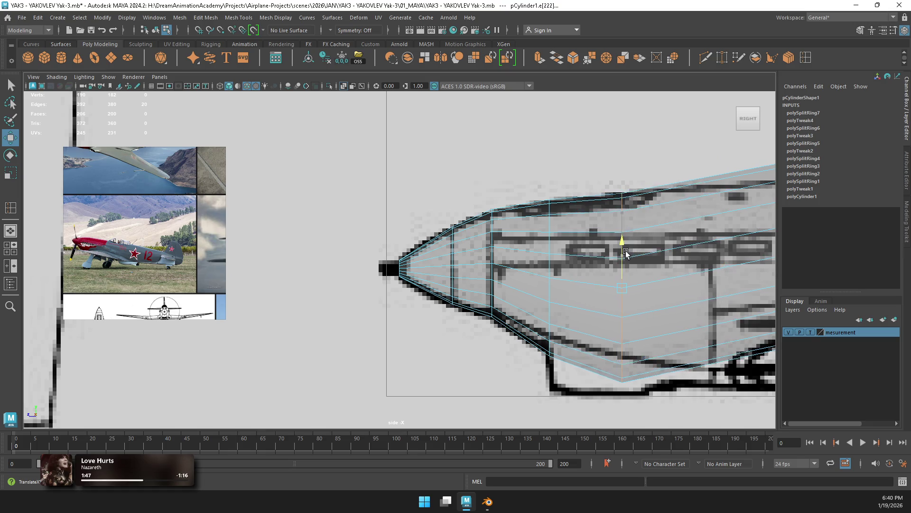
# Step: Shift the edge loop near the fuselage nose along the body to follow the side blueprint
pyautogui.scroll(-3, 627, 253)
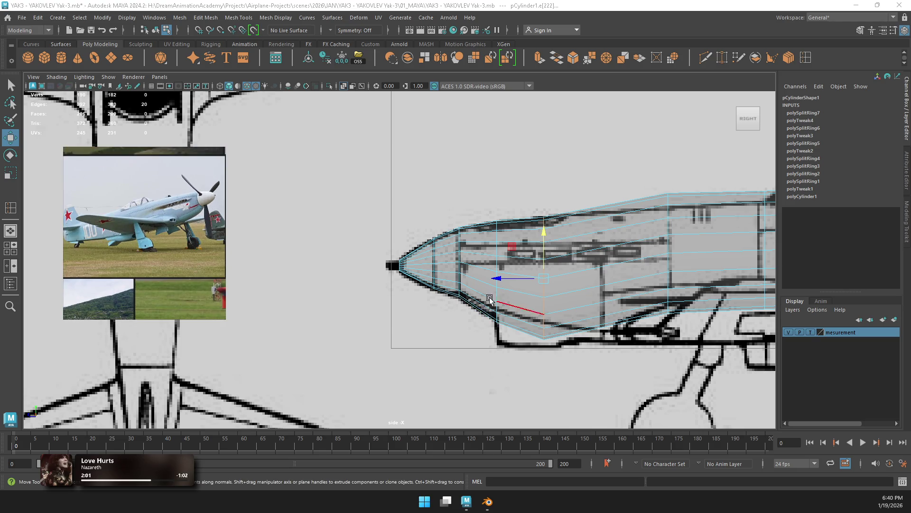
pyautogui.click(666, 249)
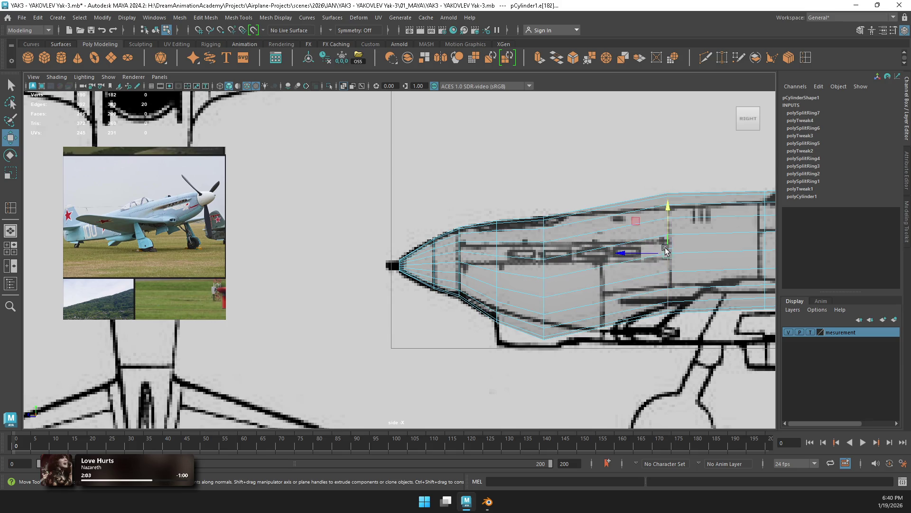
pyautogui.keyDown('alt'); pyautogui.moveTo(679, 273); pyautogui.dragTo(399, 262, button='middle'); pyautogui.keyUp('alt')
pyautogui.moveTo(389, 263); pyautogui.dragTo(389, 248)
# Step: Move and scale the loop further back so its top and bottom meet the blueprint outline
pyautogui.click(488, 243)
pyautogui.moveTo(490, 214)
pyautogui.mouseDown()
pyautogui.moveTo(488, 238)
pyautogui.moveTo(503, 270)
pyautogui.mouseUp()
pyautogui.press('r')
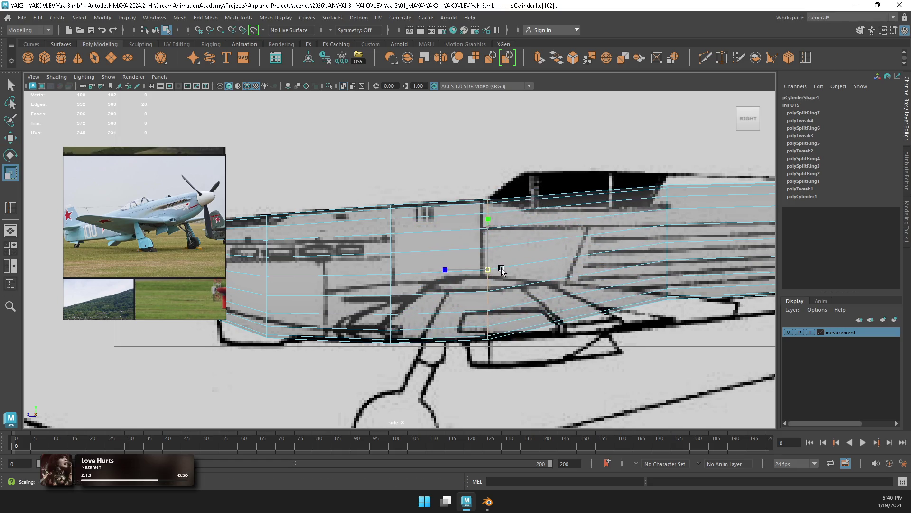
pyautogui.keyDown('alt'); pyautogui.moveTo(552, 255); pyautogui.dragTo(463, 242, button='middle'); pyautogui.keyUp('alt')
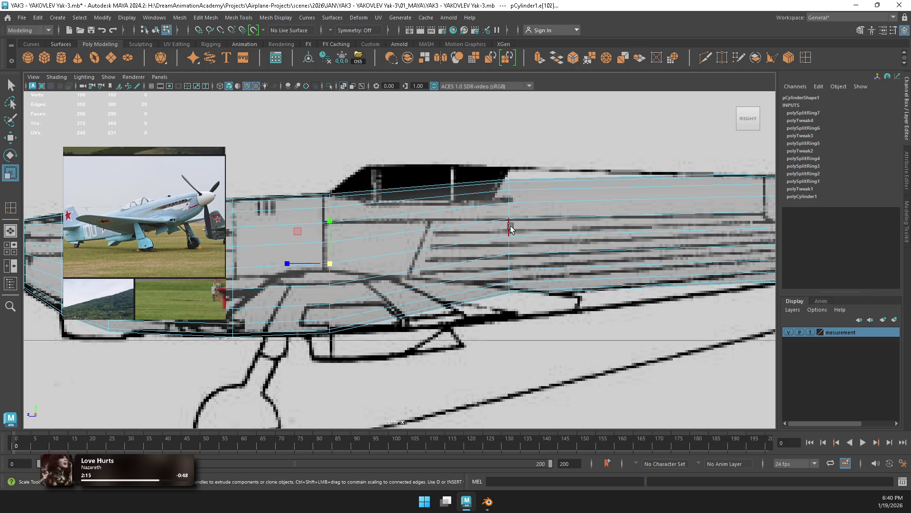
pyautogui.moveTo(508, 207)
pyautogui.mouseDown()
pyautogui.moveTo(523, 257)
pyautogui.moveTo(514, 258)
pyautogui.mouseUp()
pyautogui.press('w')
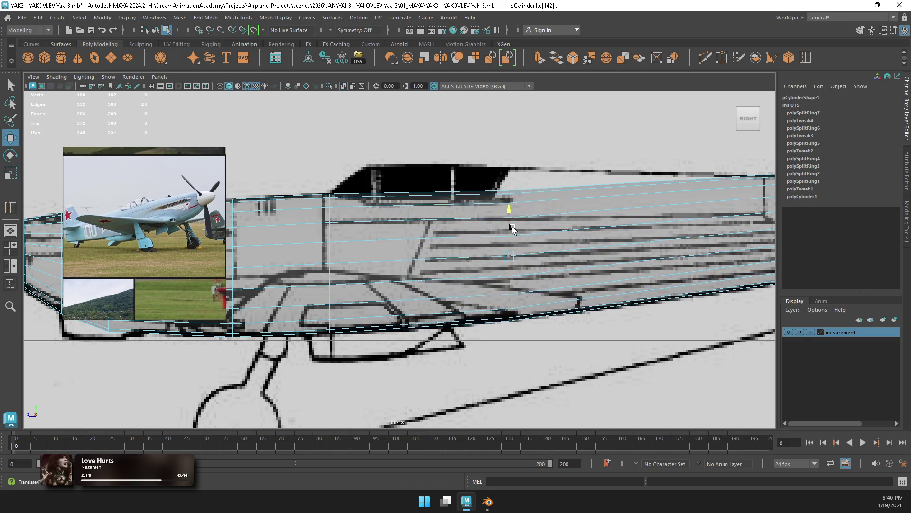
# Step: Insert a new edge loop across the fuselage beneath the canopy
pyautogui.keyDown('alt'); pyautogui.moveTo(578, 245); pyautogui.dragTo(390, 263, button='middle'); pyautogui.keyUp('alt')
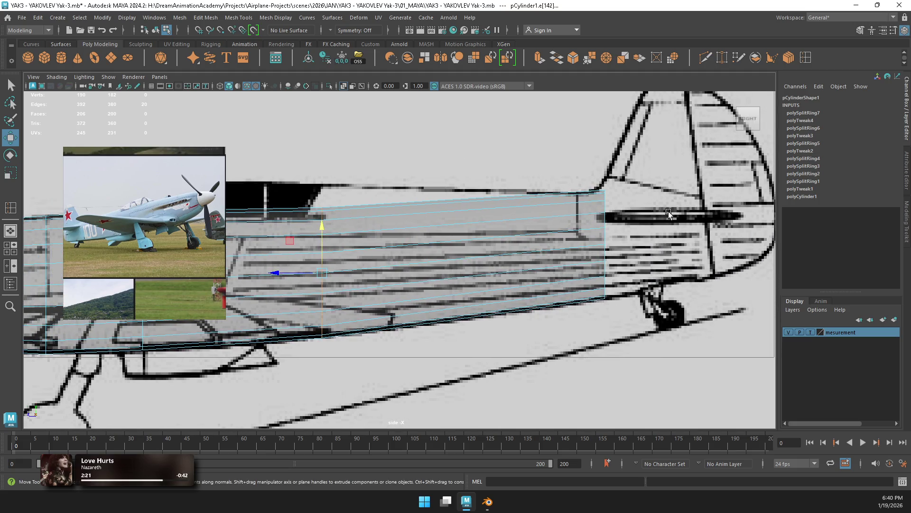
pyautogui.keyDown('alt'); pyautogui.moveTo(398, 230); pyautogui.dragTo(518, 234, button='middle'); pyautogui.keyUp('alt')
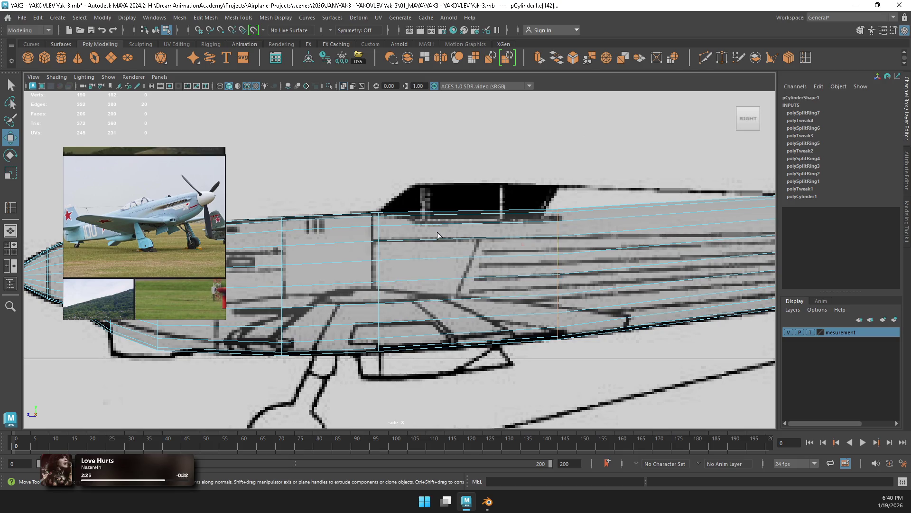
pyautogui.keyDown('shift'); pyautogui.moveTo(418, 242); pyautogui.dragTo(438, 241, button='right'); pyautogui.keyUp('shift')
pyautogui.click(425, 242)
# Step: Raise the new loop to form the canopy hump and lift the lower edge of the loop behind it
pyautogui.press('w')
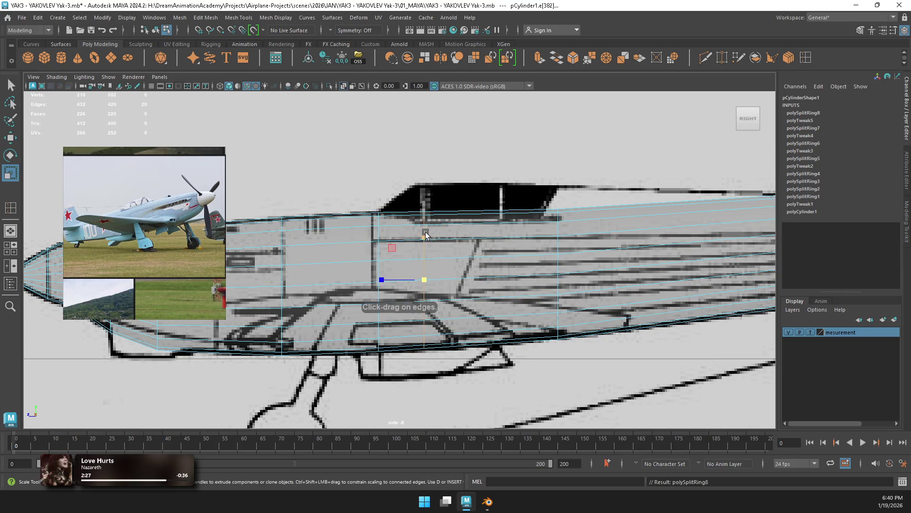
pyautogui.moveTo(424, 236)
pyautogui.mouseDown()
pyautogui.moveTo(435, 221)
pyautogui.moveTo(424, 219)
pyautogui.moveTo(425, 227)
pyautogui.mouseUp()
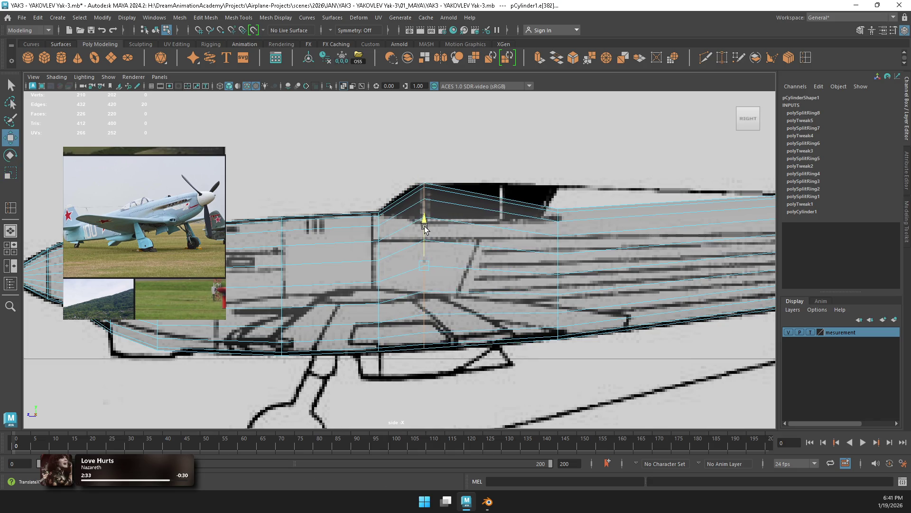
pyautogui.moveTo(395, 274); pyautogui.dragTo(393, 270)
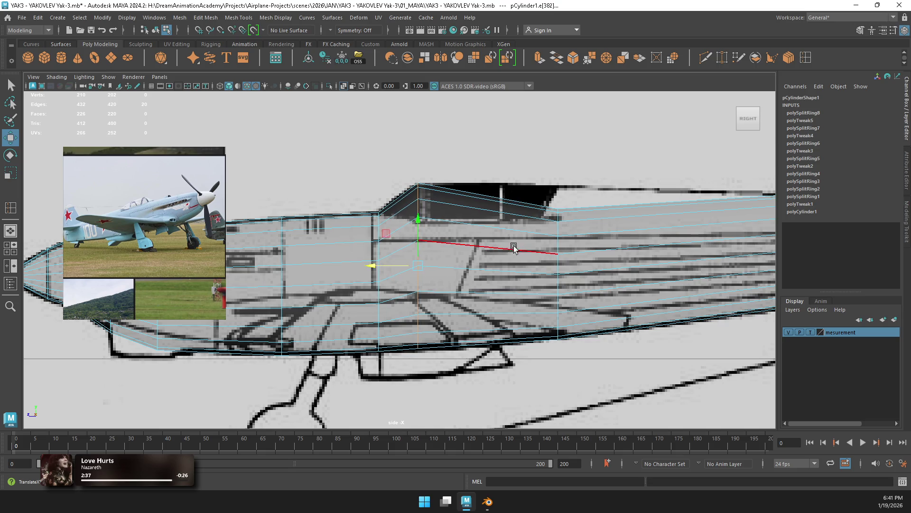
pyautogui.doubleClick(558, 231)
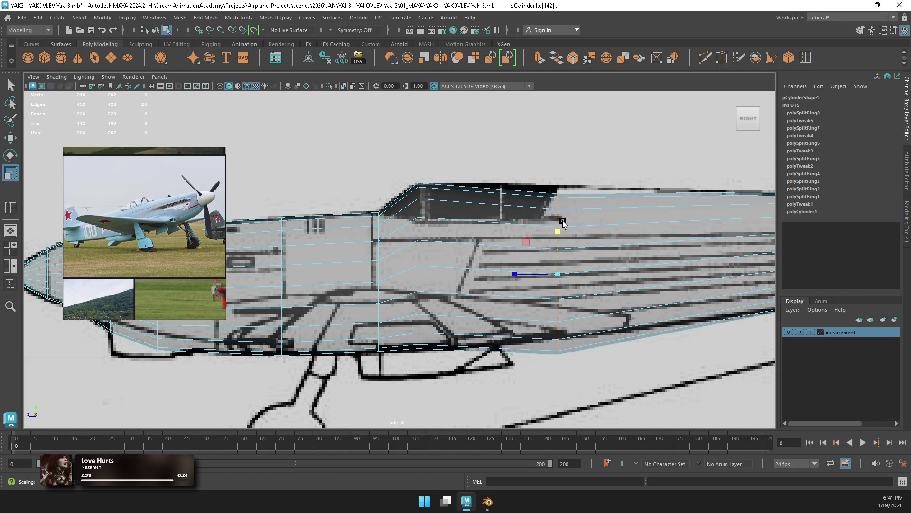
pyautogui.moveTo(557, 231); pyautogui.dragTo(558, 223)
# Step: Move and squash the tail-end vertex ring toward the nose to fit the fin outline
pyautogui.press('r')
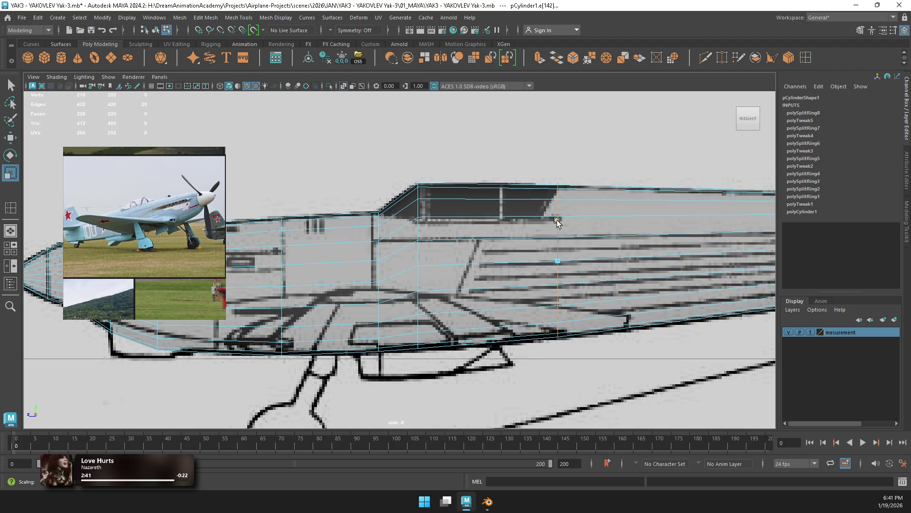
pyautogui.scroll(-2, 557, 221)
pyautogui.keyDown('alt'); pyautogui.moveTo(648, 228); pyautogui.dragTo(568, 238, button='middle'); pyautogui.keyUp('alt')
pyautogui.moveTo(530, 233); pyautogui.dragTo(489, 223, button='right')
pyautogui.press('w')
pyautogui.moveTo(505, 262); pyautogui.dragTo(495, 262)
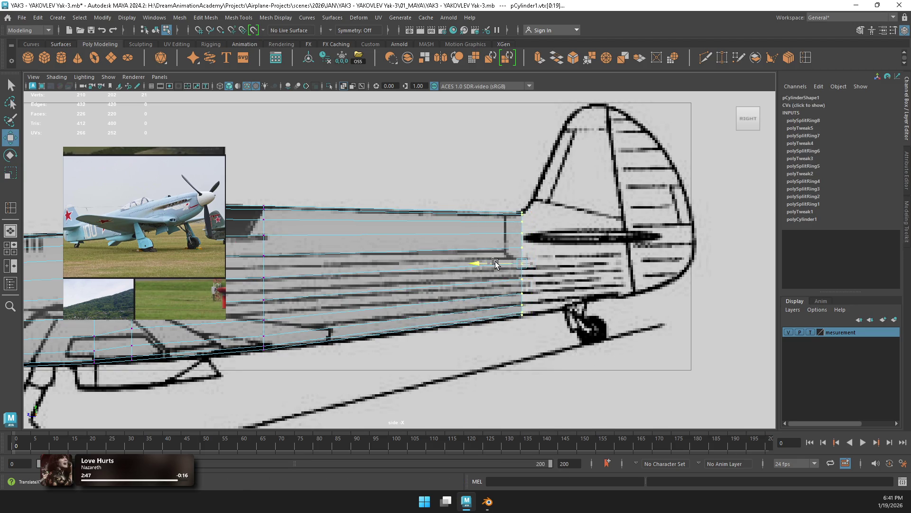
pyautogui.press('r')
pyautogui.moveTo(522, 223); pyautogui.dragTo(523, 226)
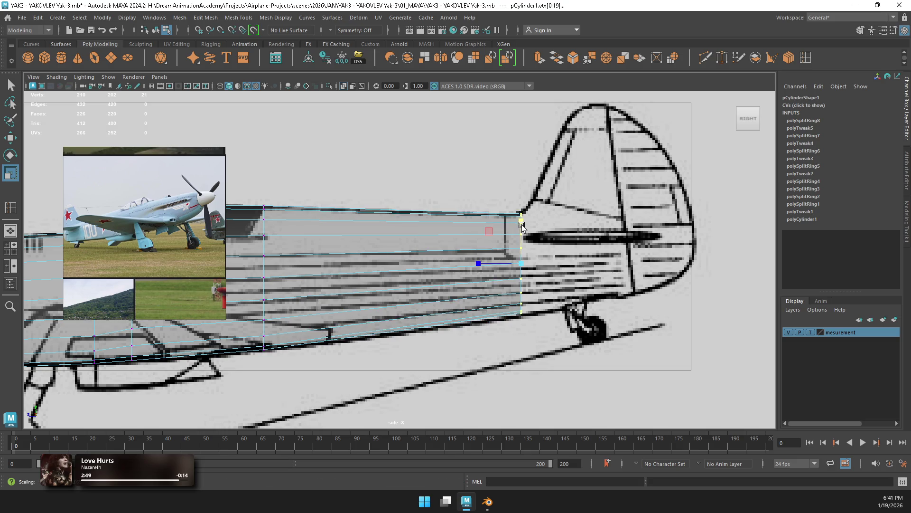
pyautogui.press('w')
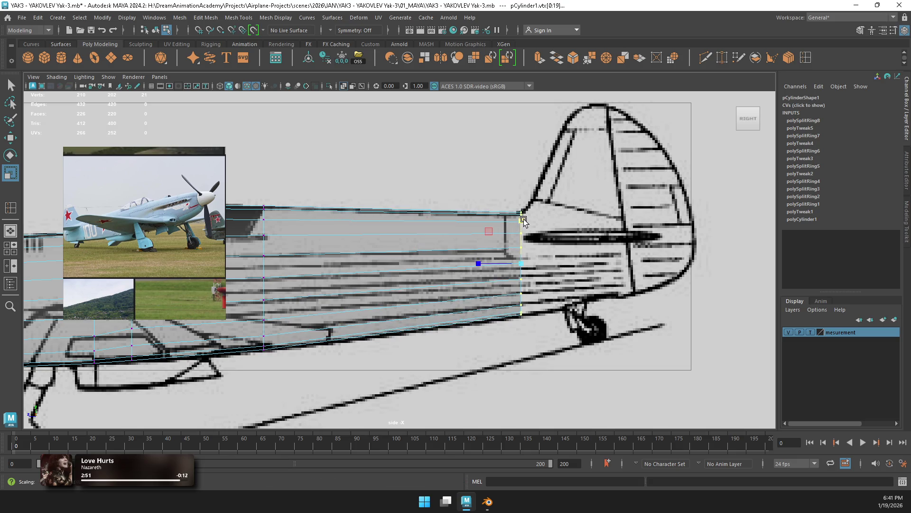
pyautogui.scroll(-5, 523, 222)
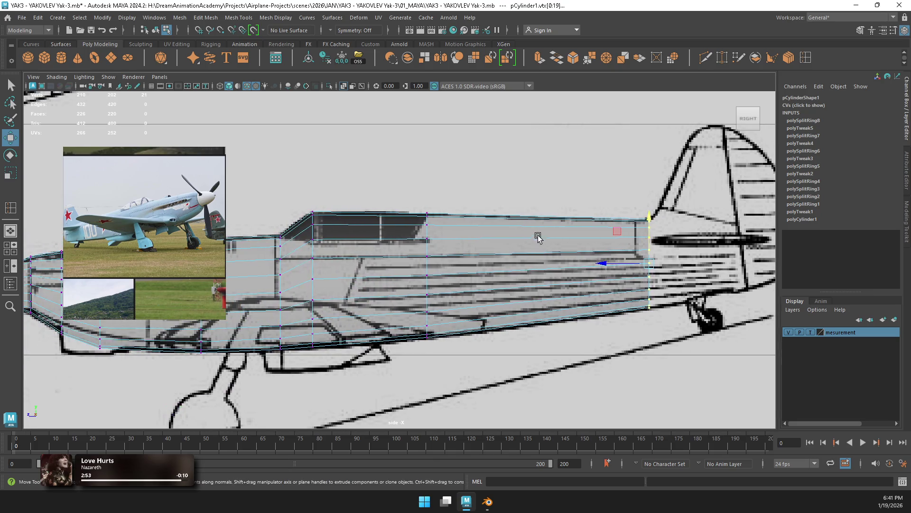
pyautogui.press('space')
# Step: Frame and orbit the fuselage, then maximize the top view framed on the tail-end vertices
pyautogui.press('f')
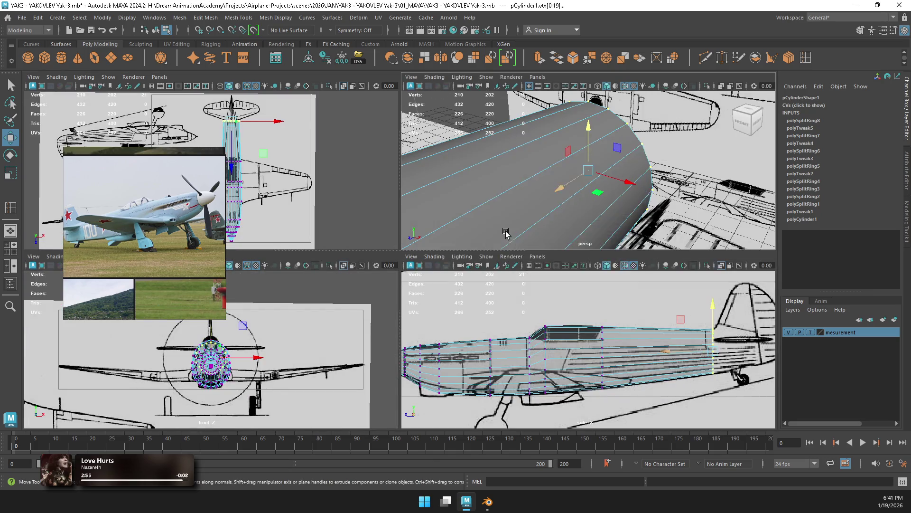
pyautogui.press('space')
pyautogui.scroll(-5, 457, 241)
pyautogui.moveTo(457, 240)
pyautogui.keyDown('alt'); pyautogui.mouseDown()
pyautogui.moveTo(450, 261)
pyautogui.moveTo(456, 243)
pyautogui.moveTo(442, 223)
pyautogui.mouseUp(); pyautogui.keyUp('alt')
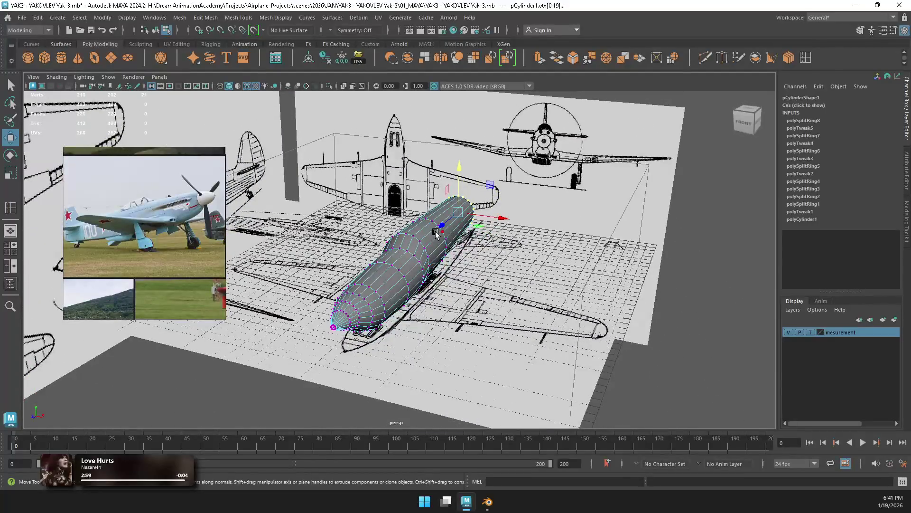
pyautogui.press('space')
pyautogui.press('f')
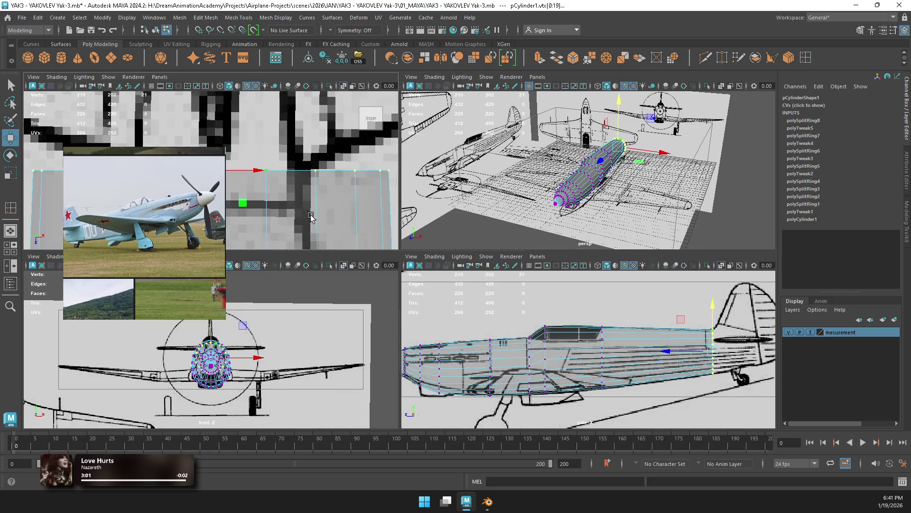
pyautogui.press('space')
pyautogui.scroll(-6, 394, 258)
pyautogui.press('r')
pyautogui.scroll(-3, 445, 262)
# Step: Return to Object Mode and turn on the grid in the top view
pyautogui.moveTo(425, 218); pyautogui.dragTo(464, 214, button='right')
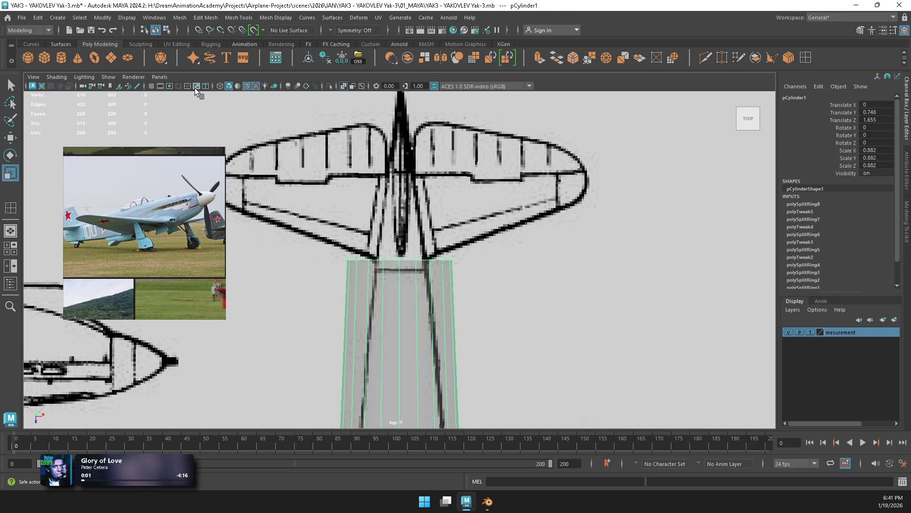
pyautogui.click(152, 85)
pyautogui.scroll(-4, 430, 308)
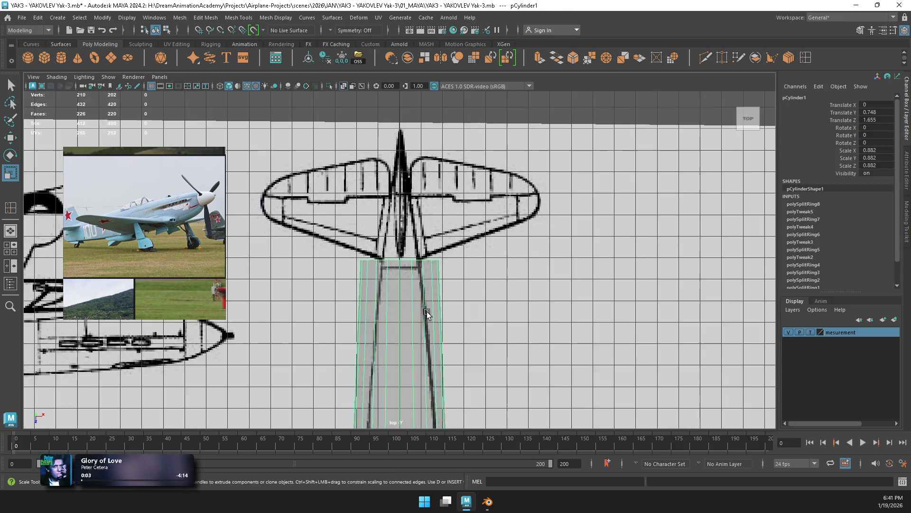
pyautogui.press('w')
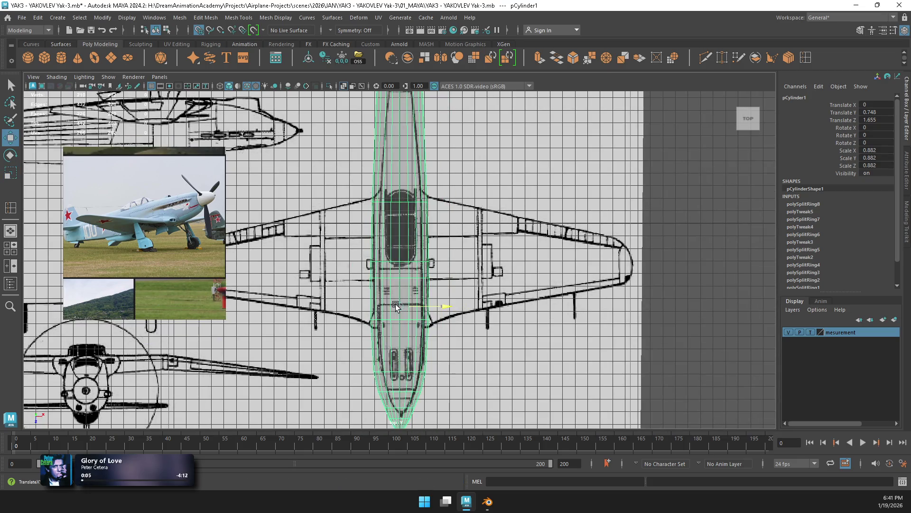
pyautogui.scroll(5, 401, 310)
pyautogui.scroll(-6, 406, 315)
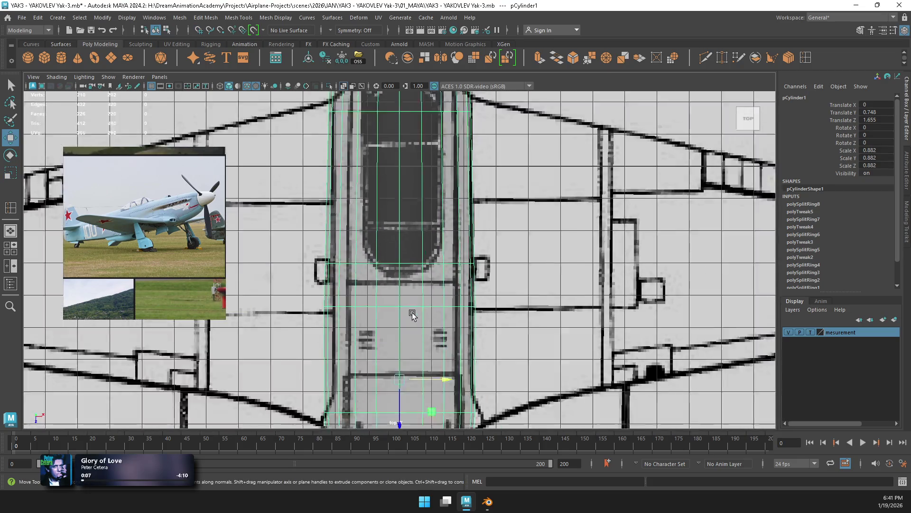
pyautogui.moveTo(422, 256)
pyautogui.keyDown('alt'); pyautogui.mouseDown(button='middle')
pyautogui.moveTo(417, 221)
pyautogui.moveTo(418, 278)
pyautogui.mouseUp(button='middle'); pyautogui.keyUp('alt')
pyautogui.scroll(-2, 419, 274)
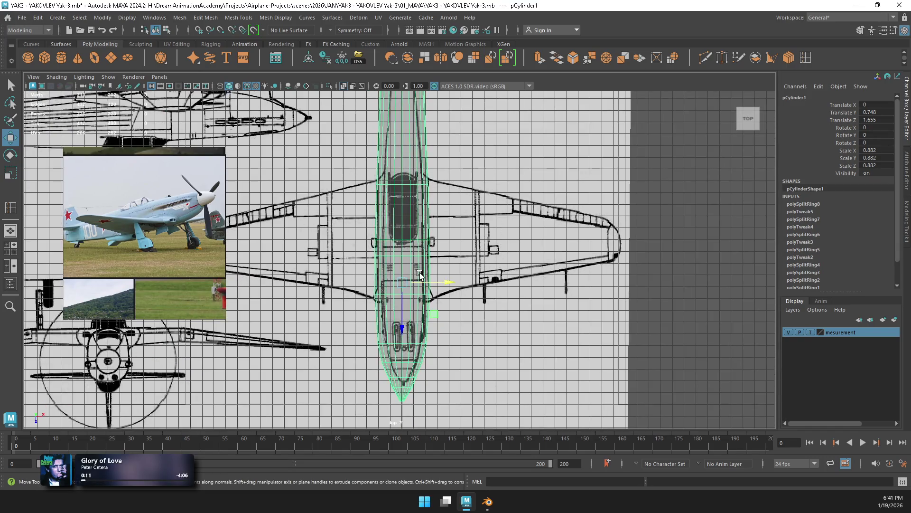
pyautogui.scroll(-1, 404, 242)
# Step: Scale the top blueprint imagePlane2 to 231.435 and nudge it sideways to line up with the fuselage
pyautogui.click(401, 237)
pyautogui.scroll(-1, 402, 237)
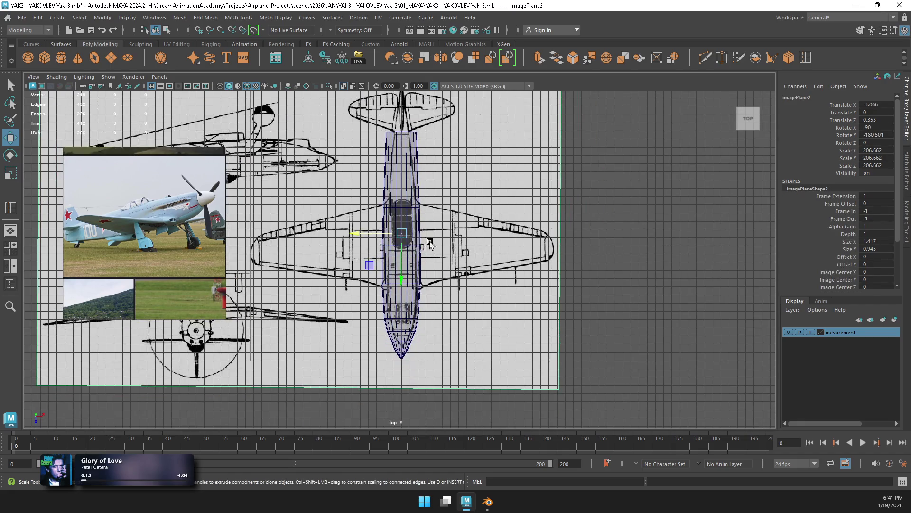
pyautogui.press('r')
pyautogui.moveTo(401, 237); pyautogui.dragTo(456, 276)
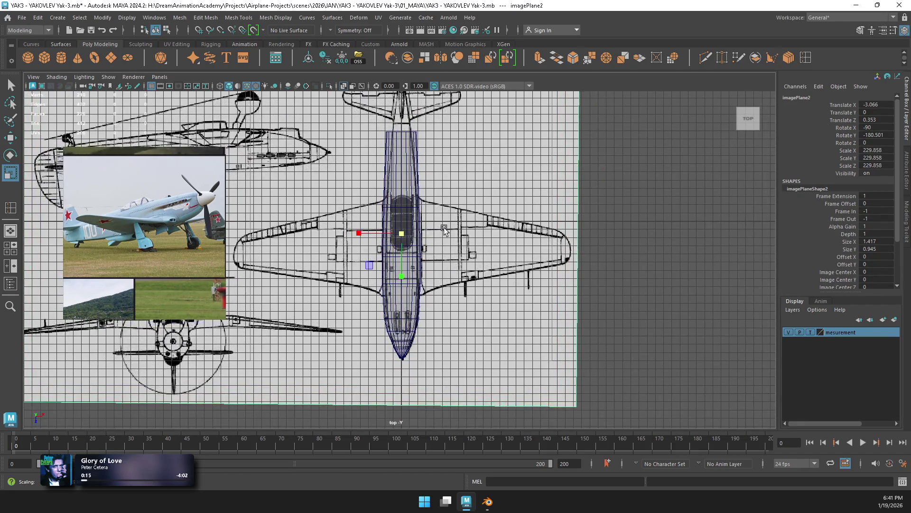
pyautogui.scroll(2, 477, 290)
pyautogui.scroll(2, 477, 291)
pyautogui.keyDown('alt'); pyautogui.moveTo(456, 156); pyautogui.dragTo(456, 226, button='middle'); pyautogui.keyUp('alt')
pyautogui.press('w')
pyautogui.moveTo(414, 163)
pyautogui.mouseDown()
pyautogui.moveTo(406, 163)
pyautogui.moveTo(437, 164)
pyautogui.mouseUp()
pyautogui.press('r')
pyautogui.scroll(5, 462, 284)
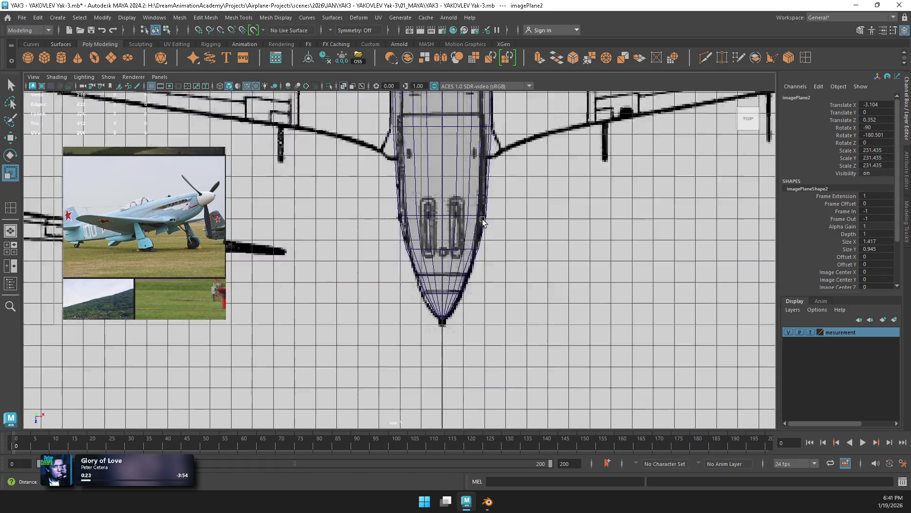
pyautogui.click(503, 219)
# Step: Widen the three nose edge loops along X to match the top blueprint outline
pyautogui.scroll(5, 466, 272)
pyautogui.moveTo(484, 287); pyautogui.dragTo(482, 203, button='right')
pyautogui.click(478, 287)
pyautogui.moveTo(496, 291); pyautogui.dragTo(518, 289)
pyautogui.click(480, 233)
pyautogui.moveTo(518, 241); pyautogui.dragTo(523, 241)
pyautogui.click(483, 161)
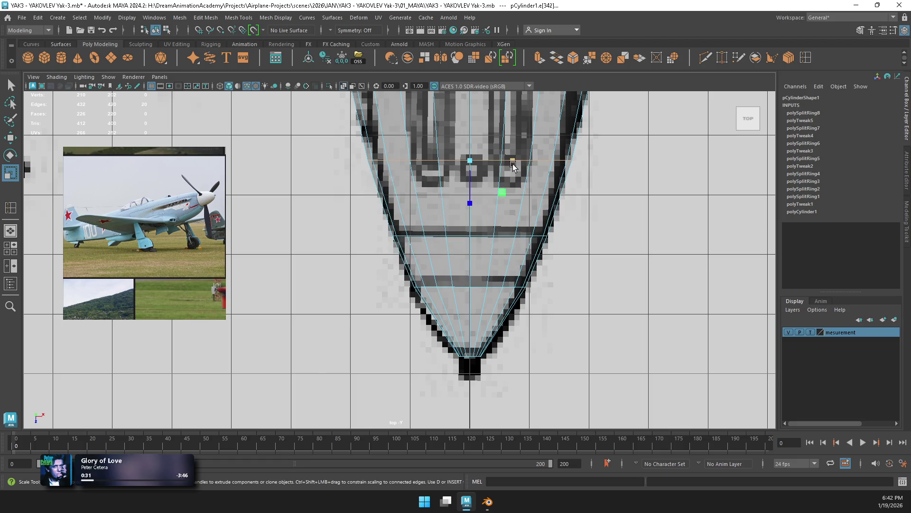
pyautogui.moveTo(508, 162); pyautogui.dragTo(508, 164)
# Step: Narrow the loops ahead of the cockpit and on the rear fuselage to the blueprint
pyautogui.keyDown('alt'); pyautogui.moveTo(507, 164); pyautogui.dragTo(521, 314, button='middle'); pyautogui.keyUp('alt')
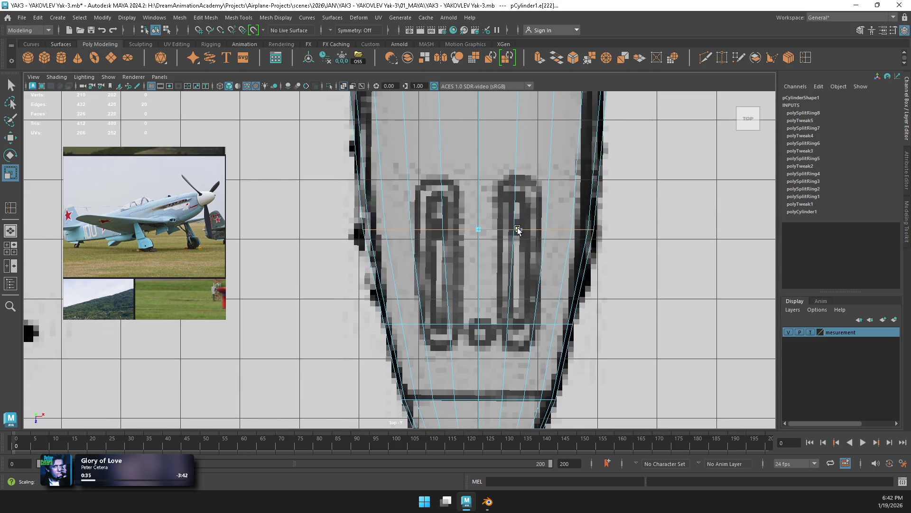
pyautogui.scroll(-3, 510, 231)
pyautogui.keyDown('alt'); pyautogui.moveTo(510, 231); pyautogui.dragTo(506, 369, button='middle'); pyautogui.keyUp('alt')
pyautogui.click(459, 245)
pyautogui.moveTo(485, 244); pyautogui.dragTo(481, 243)
pyautogui.keyDown('alt'); pyautogui.moveTo(466, 224); pyautogui.dragTo(458, 289, button='middle'); pyautogui.keyUp('alt')
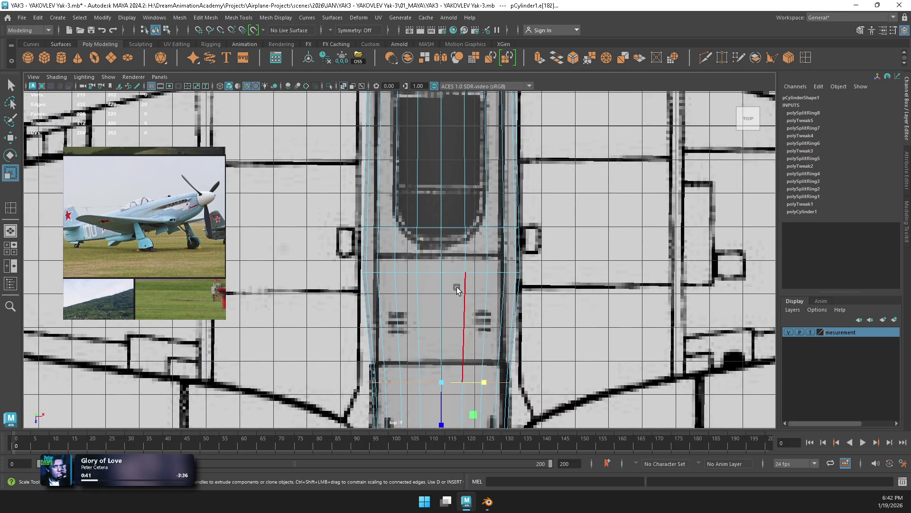
pyautogui.moveTo(480, 274)
pyautogui.mouseDown()
pyautogui.moveTo(466, 272)
pyautogui.moveTo(475, 271)
pyautogui.moveTo(465, 230)
pyautogui.moveTo(475, 228)
pyautogui.mouseUp()
# Step: Narrow the loops beside the cockpit and at the tail end to the blueprint outline
pyautogui.doubleClick(458, 227)
pyautogui.scroll(-5, 474, 229)
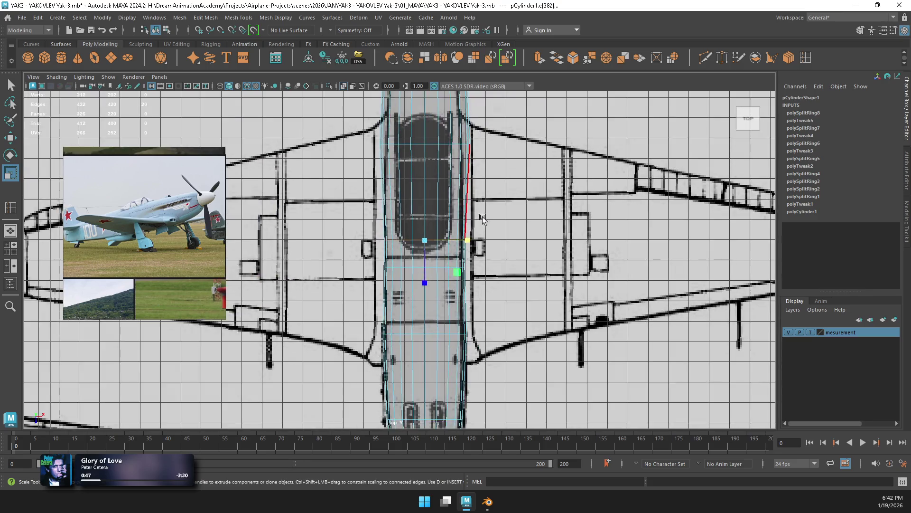
pyautogui.scroll(5, 437, 298)
pyautogui.moveTo(455, 294); pyautogui.dragTo(453, 293)
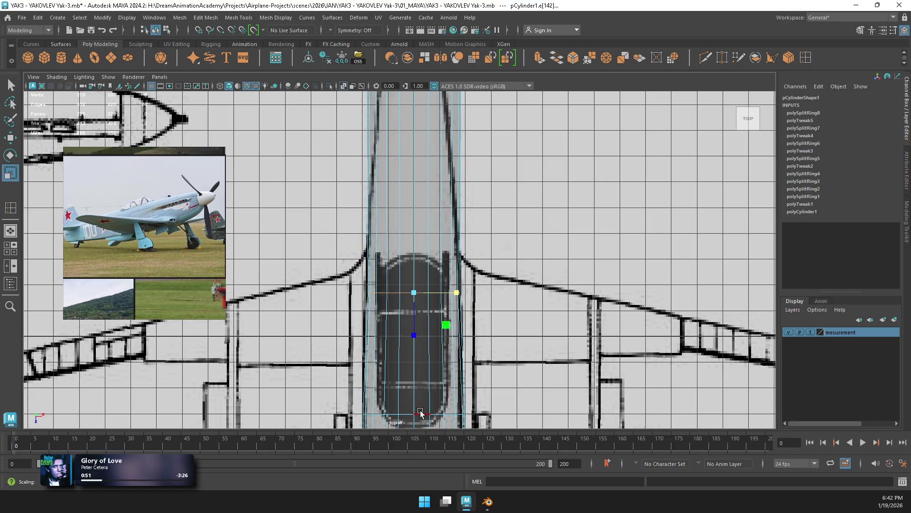
pyautogui.doubleClick(456, 414)
pyautogui.keyDown('alt'); pyautogui.moveTo(432, 299); pyautogui.dragTo(420, 331, button='middle'); pyautogui.keyUp('alt')
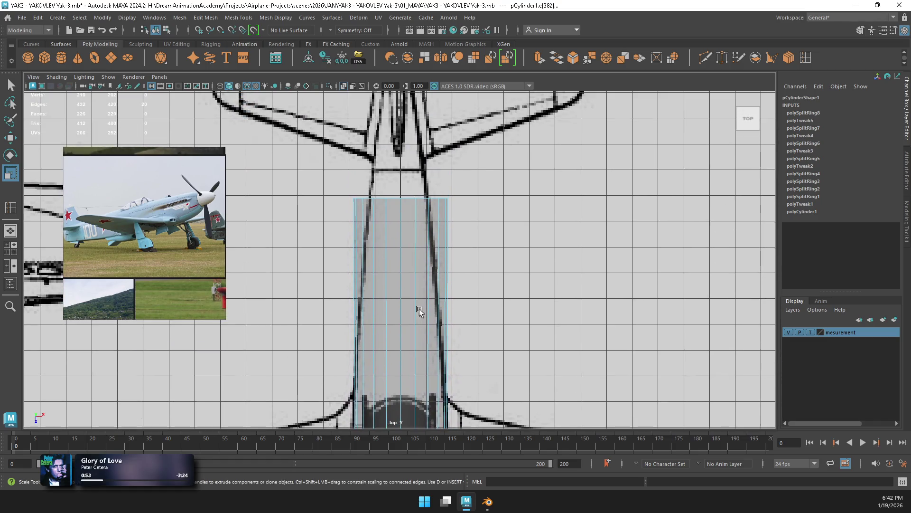
pyautogui.moveTo(445, 198); pyautogui.dragTo(428, 198)
pyautogui.press('space')
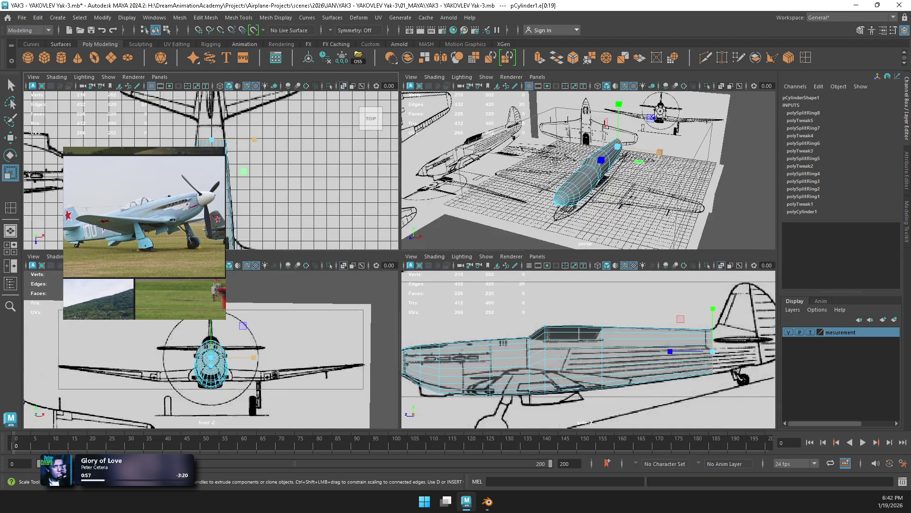
# Step: Select the fuselage cylinder and frame it in an enlarged side view
pyautogui.press('f')
pyautogui.keyDown('alt'); pyautogui.moveTo(584, 176); pyautogui.dragTo(645, 214); pyautogui.keyUp('alt')
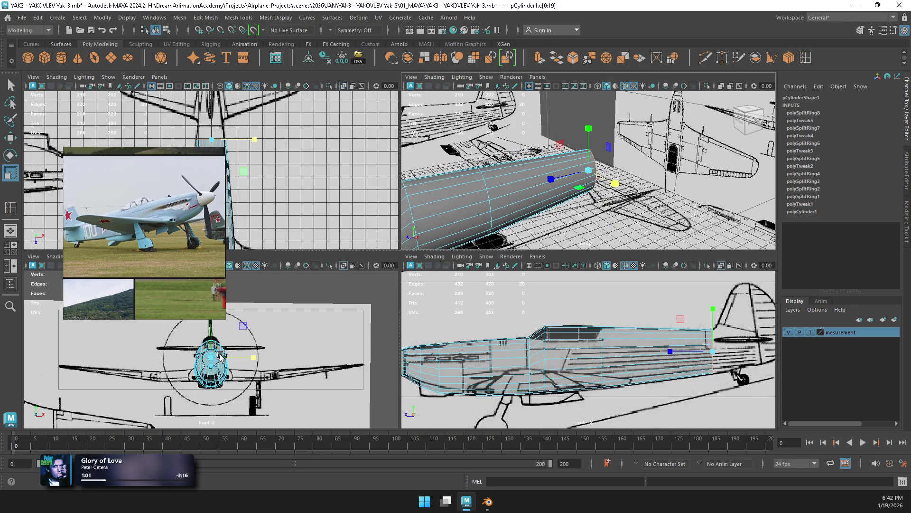
pyautogui.press('space')
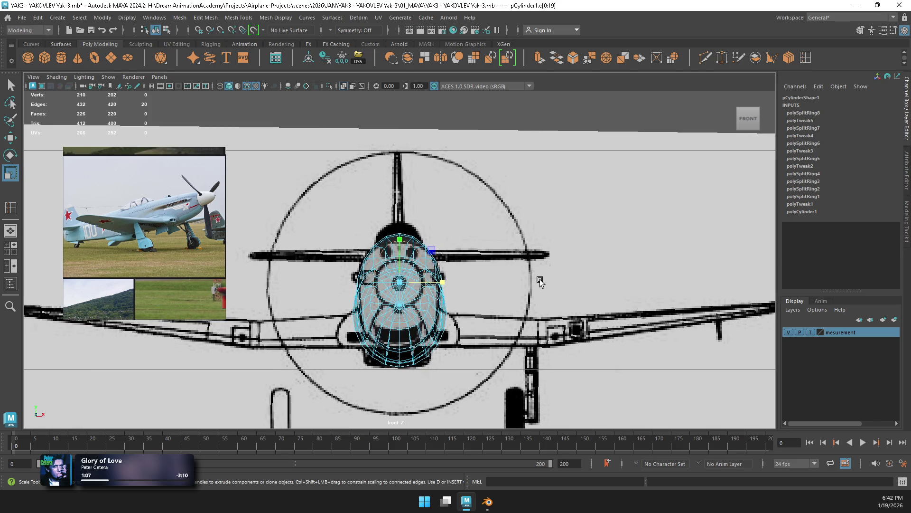
pyautogui.press('space')
pyautogui.press('space')
pyautogui.keyDown('alt'); pyautogui.moveTo(491, 213); pyautogui.dragTo(472, 195); pyautogui.keyUp('alt')
pyautogui.moveTo(378, 220); pyautogui.dragTo(405, 203, button='right')
pyautogui.moveTo(405, 203)
pyautogui.keyDown('alt'); pyautogui.mouseDown()
pyautogui.moveTo(394, 211)
pyautogui.moveTo(436, 215)
pyautogui.moveTo(369, 225)
pyautogui.mouseUp(); pyautogui.keyUp('alt')
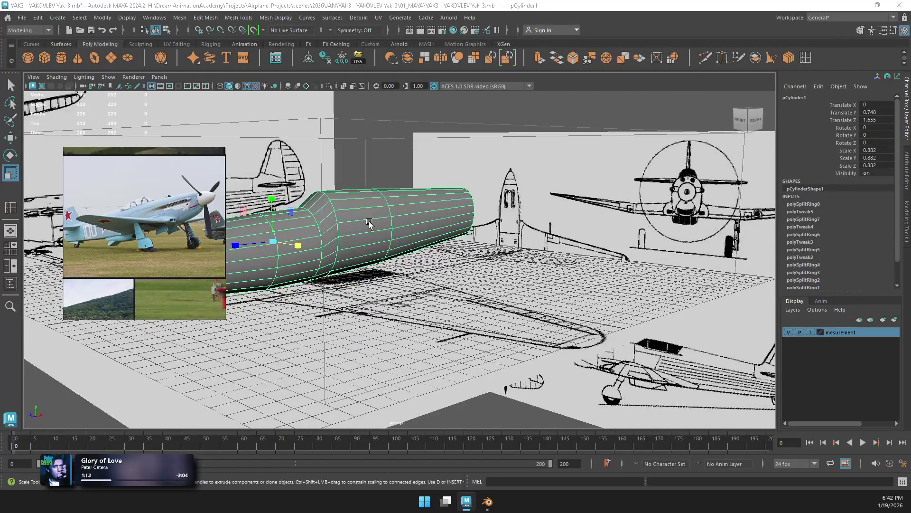
pyautogui.press('space')
pyautogui.press('space')
pyautogui.scroll(3, 438, 256)
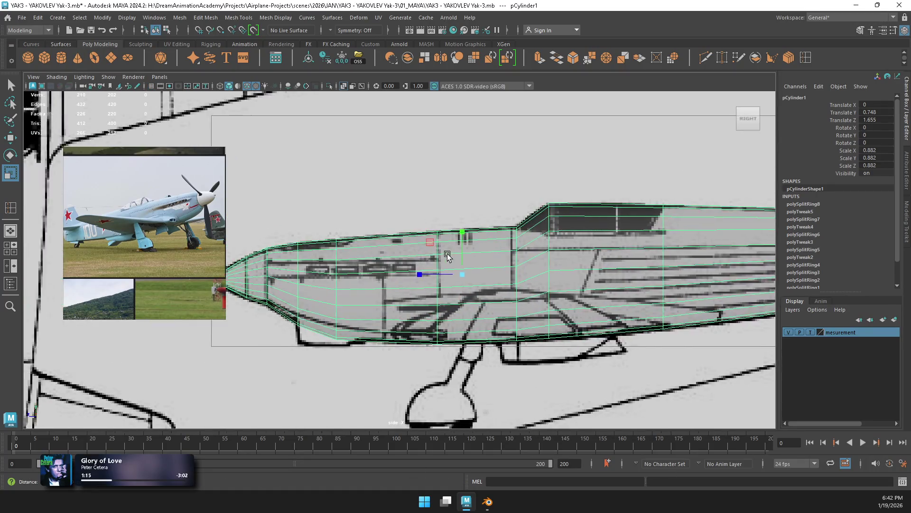
pyautogui.scroll(5, 373, 261)
# Step: Apply Edit Edge Flow to a nose edge, undoing the repeated pass
pyautogui.moveTo(373, 218); pyautogui.dragTo(369, 196, button='right')
pyautogui.moveTo(396, 257)
pyautogui.keyDown('shift'); pyautogui.mouseDown(button='right')
pyautogui.moveTo(385, 361)
pyautogui.moveTo(390, 351)
pyautogui.mouseUp(button='right'); pyautogui.keyUp('shift')
pyautogui.press('g')
pyautogui.hotkey('ctrl', 'z')
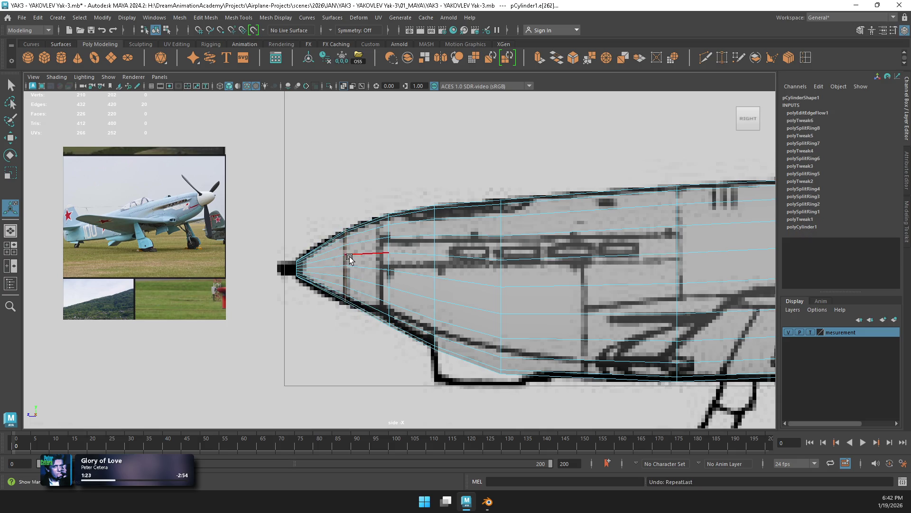
# Step: Apply Edit Edge Flow with G to the neighbouring and horizontal nose edges
pyautogui.press('space')
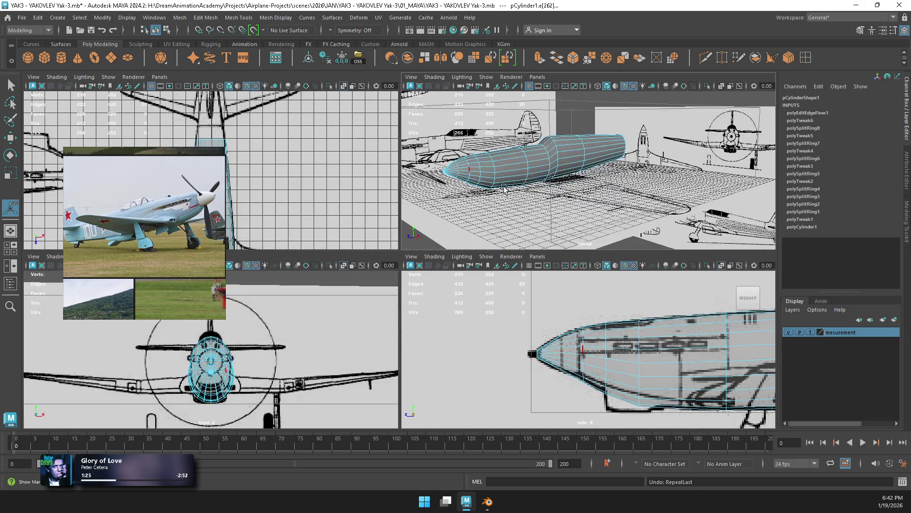
pyautogui.press('f')
pyautogui.press('space')
pyautogui.press('Left')
pyautogui.moveTo(405, 204)
pyautogui.keyDown('alt'); pyautogui.mouseDown()
pyautogui.moveTo(370, 240)
pyautogui.moveTo(419, 247)
pyautogui.moveTo(406, 240)
pyautogui.moveTo(506, 230)
pyautogui.moveTo(592, 250)
pyautogui.moveTo(576, 240)
pyautogui.moveTo(395, 235)
pyautogui.mouseUp(); pyautogui.keyUp('alt')
pyautogui.press('g')
pyautogui.click(478, 237)
pyautogui.press('g')
pyautogui.press('g')
# Step: Scale the nose-tip edges in the top view, undoing an unwanted edge-flow pass
pyautogui.moveTo(532, 234)
pyautogui.keyDown('alt'); pyautogui.mouseDown()
pyautogui.moveTo(589, 230)
pyautogui.moveTo(550, 272)
pyautogui.moveTo(558, 327)
pyautogui.mouseUp(); pyautogui.keyUp('alt')
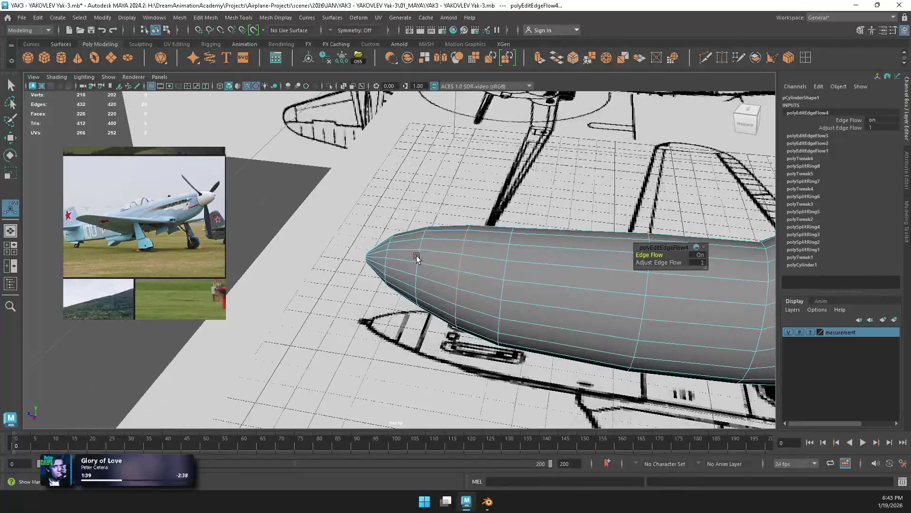
pyautogui.press('space')
pyautogui.press('space')
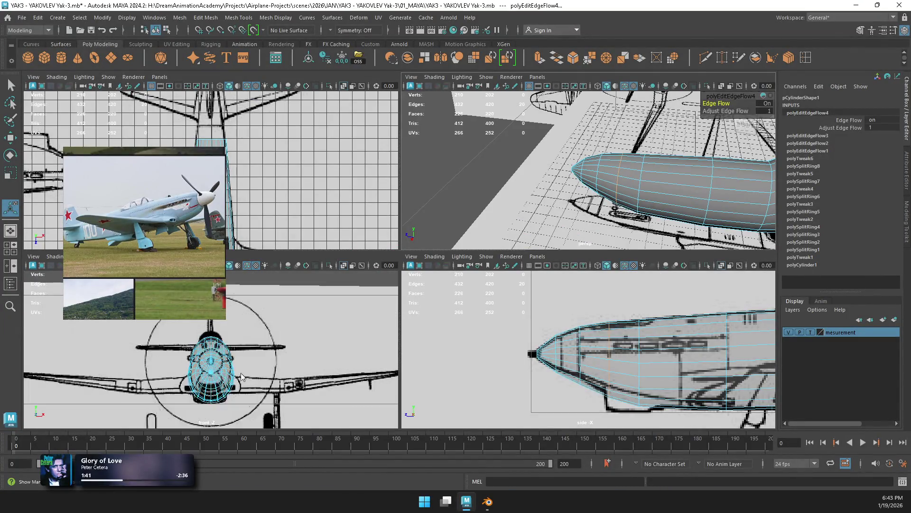
pyautogui.press('space')
pyautogui.scroll(5, 365, 180)
pyautogui.scroll(-8, 366, 181)
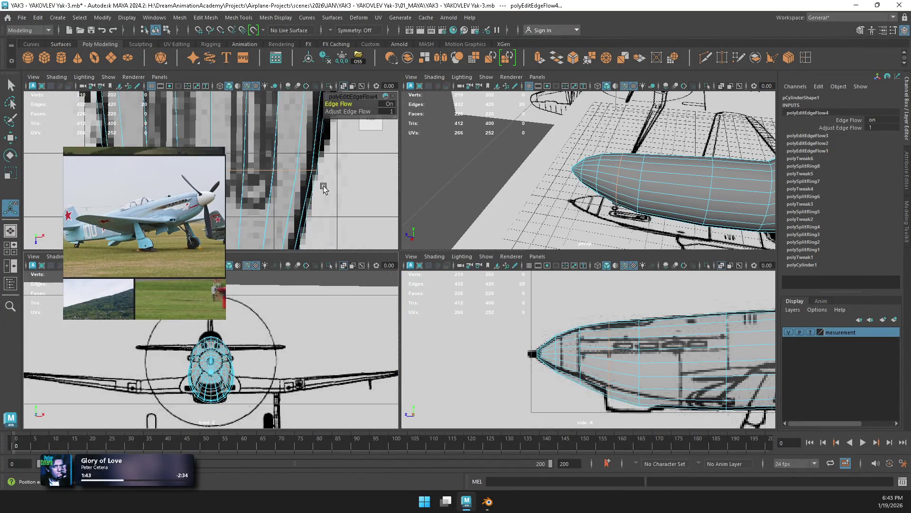
pyautogui.press('space')
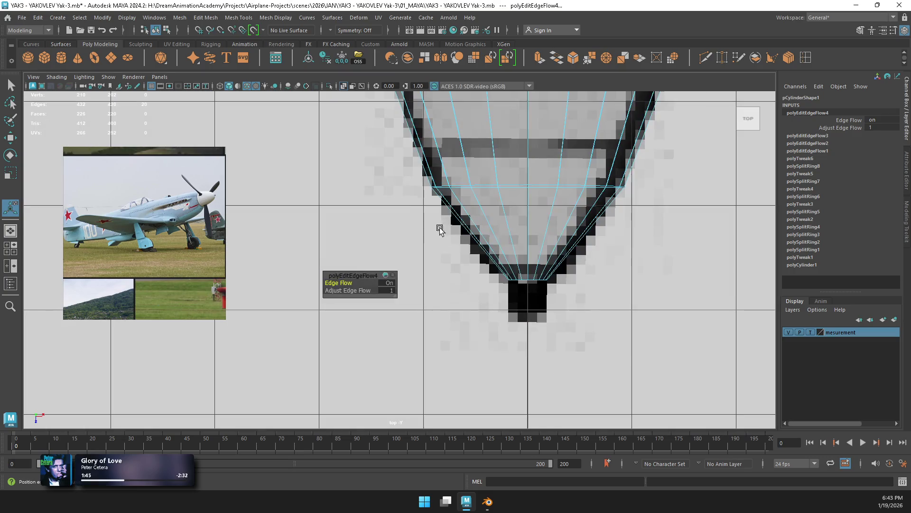
pyautogui.click(512, 186)
pyautogui.press('r')
pyautogui.moveTo(522, 226); pyautogui.dragTo(537, 190)
pyautogui.press('g')
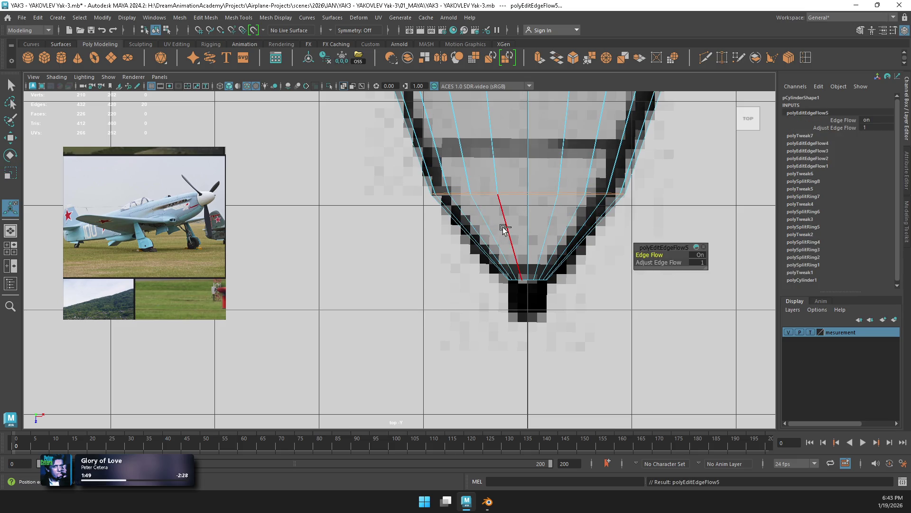
pyautogui.hotkey('ctrl', 'z')
pyautogui.keyDown('shift'); pyautogui.moveTo(513, 211); pyautogui.dragTo(504, 307, button='right'); pyautogui.keyUp('shift')
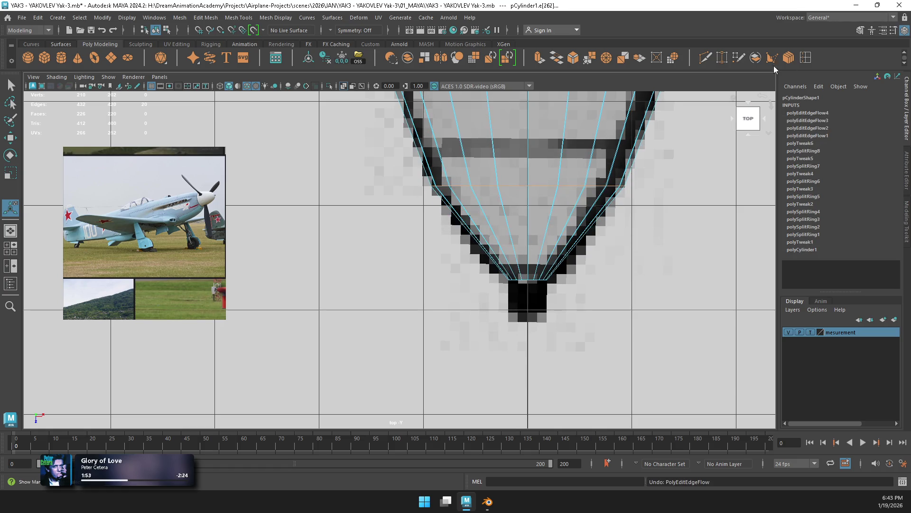
pyautogui.click(795, 58)
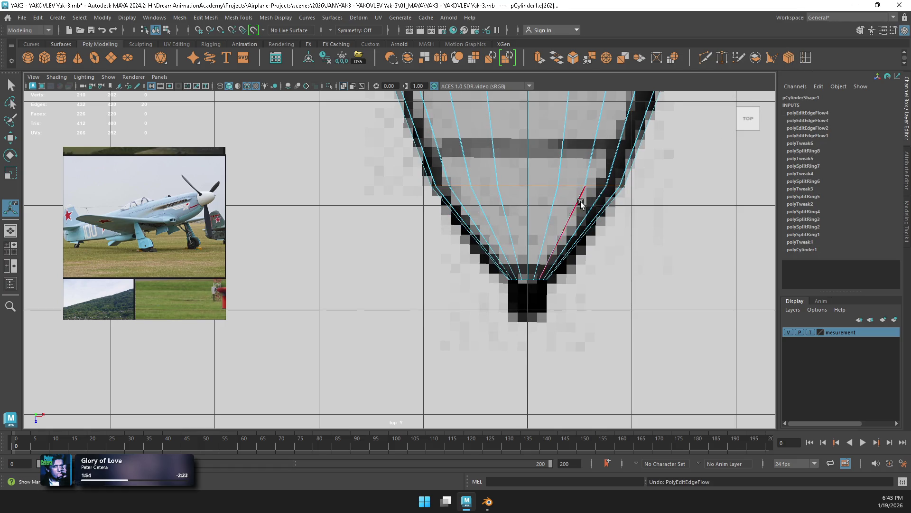
# Step: Insert an edge loop near the nose tip and scale it to the nose outline
pyautogui.click(510, 241)
pyautogui.press('r')
pyautogui.moveTo(535, 247); pyautogui.dragTo(539, 252)
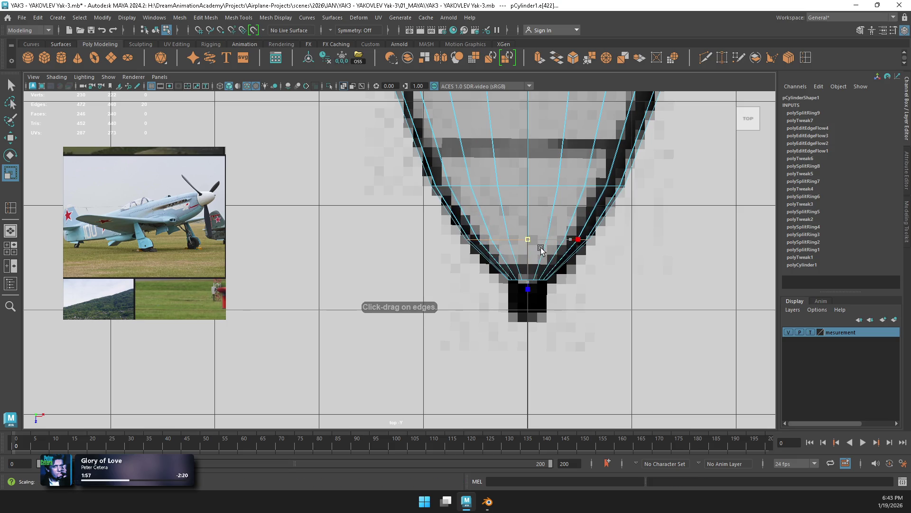
# Step: Bevel the nose-tip edges twice to round off the tip
pyautogui.press('space')
pyautogui.press('space')
pyautogui.press('f')
pyautogui.moveTo(482, 189)
pyautogui.keyDown('alt'); pyautogui.mouseDown()
pyautogui.moveTo(541, 179)
pyautogui.moveTo(409, 261)
pyautogui.moveTo(399, 234)
pyautogui.mouseUp(); pyautogui.keyUp('alt')
pyautogui.keyDown('shift'); pyautogui.moveTo(399, 234); pyautogui.dragTo(418, 239, button='right'); pyautogui.keyUp('shift')
pyautogui.keyDown('alt'); pyautogui.moveTo(418, 239); pyautogui.dragTo(388, 256); pyautogui.keyUp('alt')
pyautogui.doubleClick(341, 270)
pyautogui.press('g')
pyautogui.doubleClick(363, 261)
pyautogui.keyDown('shift'); pyautogui.moveTo(403, 241); pyautogui.dragTo(390, 337, button='right'); pyautogui.keyUp('shift')
# Step: Apply Edit Edge Flow to two neighbouring radial edges on the nose
pyautogui.click(347, 276)
pyautogui.press('g')
pyautogui.hotkey('ctrl', 'z')
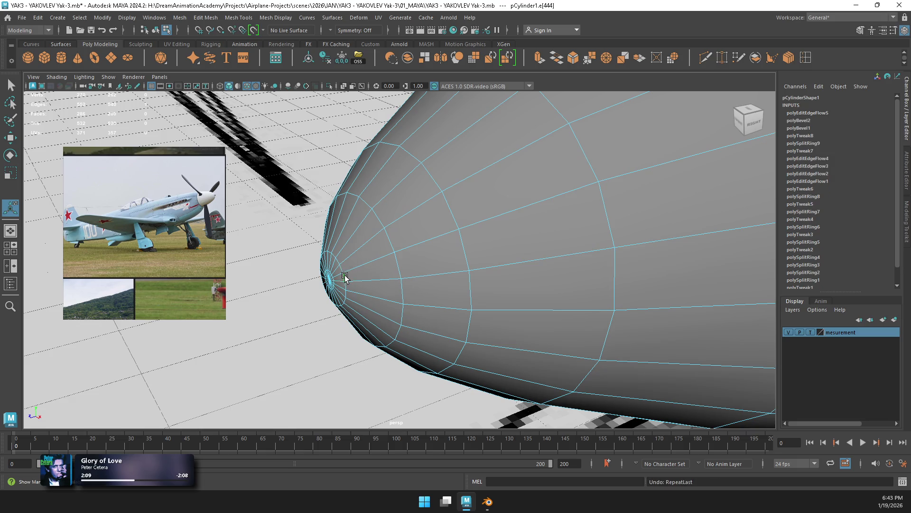
pyautogui.press('g')
pyautogui.click(364, 287)
pyautogui.press('g')
pyautogui.moveTo(361, 285)
pyautogui.keyDown('alt'); pyautogui.mouseDown()
pyautogui.moveTo(409, 250)
pyautogui.moveTo(413, 230)
pyautogui.mouseUp(); pyautogui.keyUp('alt')
pyautogui.moveTo(413, 230); pyautogui.dragTo(421, 220, button='right')
pyautogui.scroll(-5, 414, 236)
pyautogui.moveTo(417, 238)
pyautogui.keyDown('alt'); pyautogui.mouseDown()
pyautogui.moveTo(488, 273)
pyautogui.moveTo(532, 261)
pyautogui.mouseUp(); pyautogui.keyUp('alt')
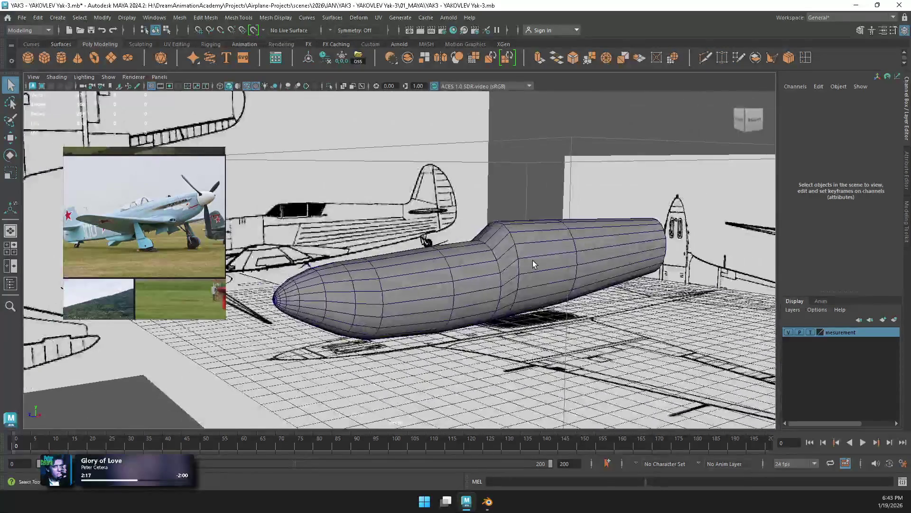
pyautogui.press('space')
pyautogui.press('space')
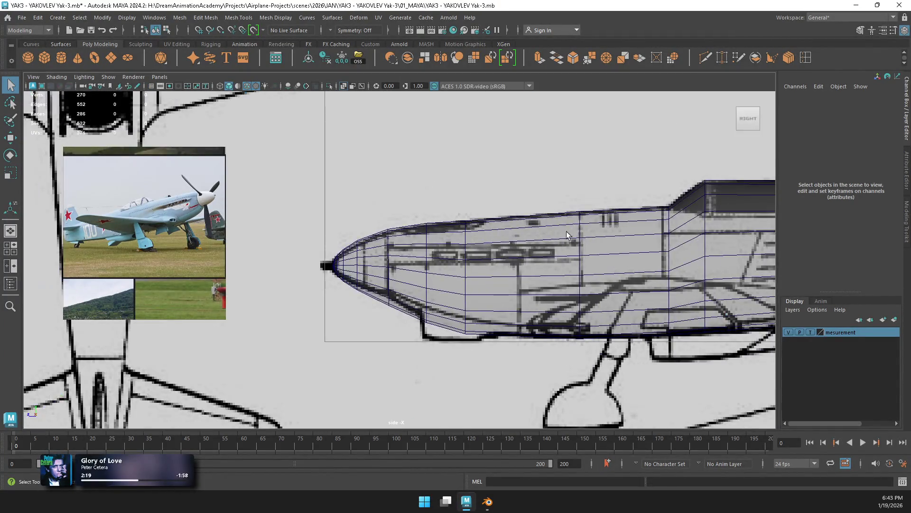
# Step: In the side view, apply Edit Edge Flow to an edge near the nose
pyautogui.scroll(6, 451, 252)
pyautogui.scroll(2, 434, 243)
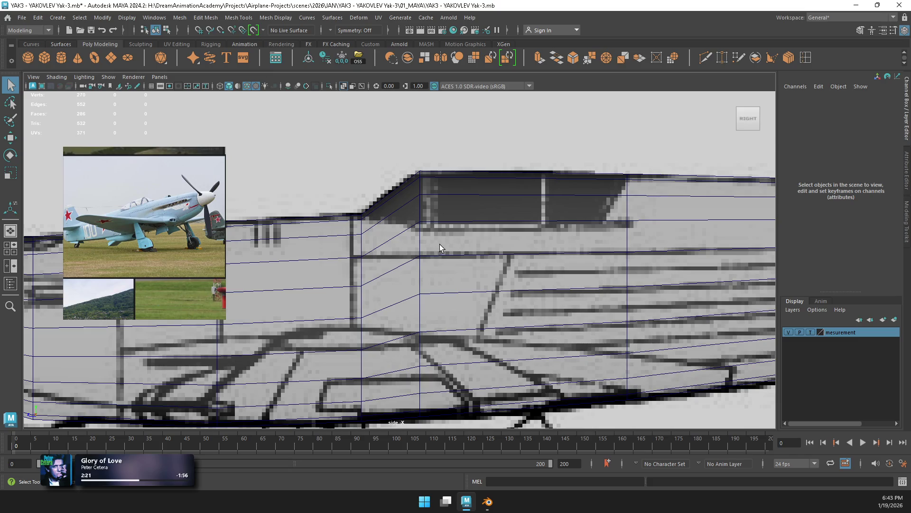
pyautogui.scroll(-3, 445, 235)
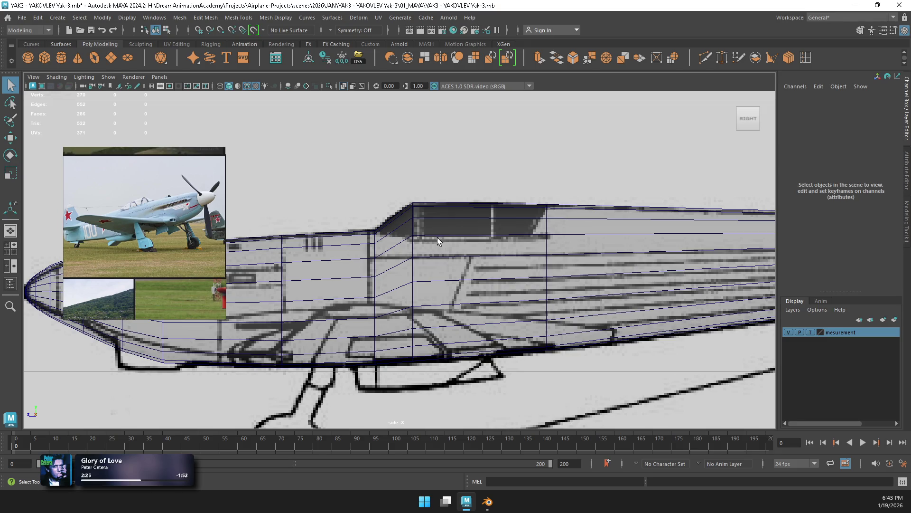
pyautogui.scroll(3, 425, 241)
pyautogui.scroll(1, 371, 244)
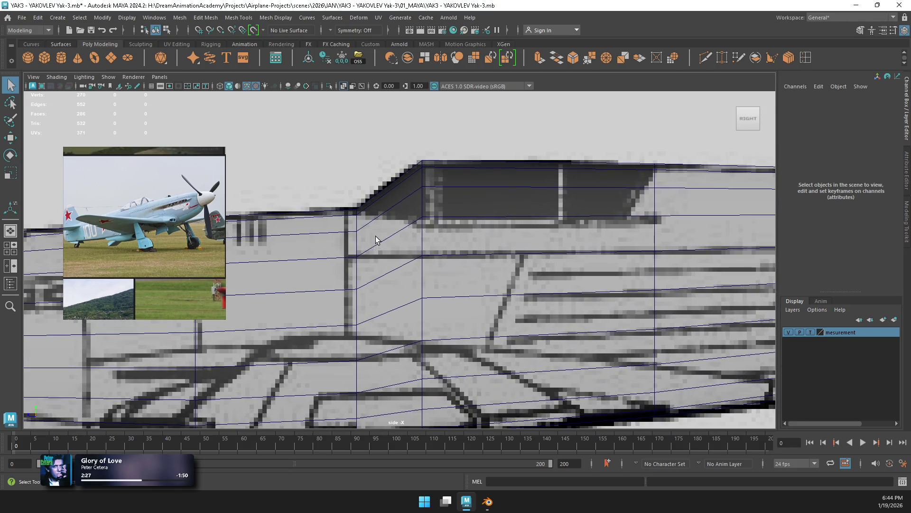
pyautogui.scroll(-2, 375, 240)
pyautogui.scroll(-2, 375, 233)
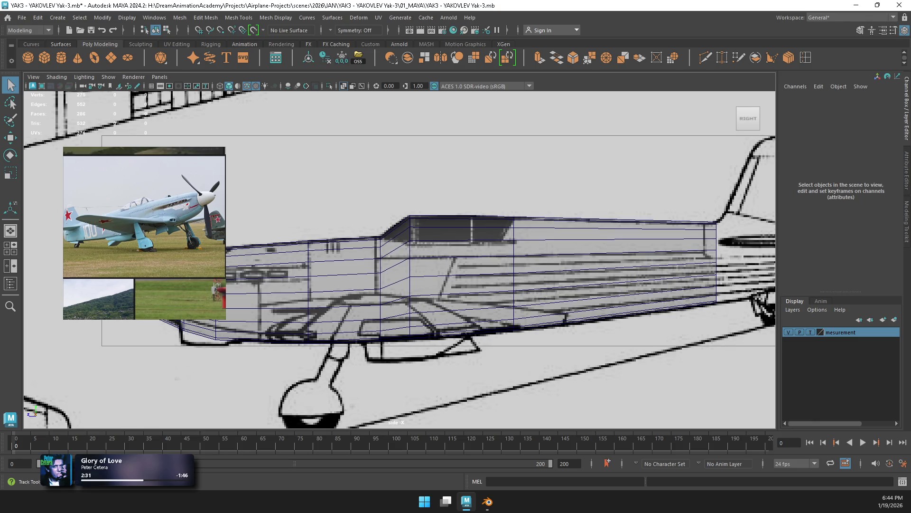
pyautogui.keyDown('alt'); pyautogui.moveTo(285, 285); pyautogui.dragTo(347, 259, button='middle'); pyautogui.keyUp('alt')
pyautogui.scroll(3, 347, 259)
pyautogui.click(347, 259)
pyautogui.moveTo(347, 259); pyautogui.dragTo(342, 204, button='right')
pyautogui.click(352, 264)
pyautogui.keyDown('shift'); pyautogui.moveTo(352, 261); pyautogui.dragTo(361, 350, button='right'); pyautogui.keyUp('shift')
pyautogui.scroll(-1, 353, 304)
pyautogui.scroll(1, 354, 303)
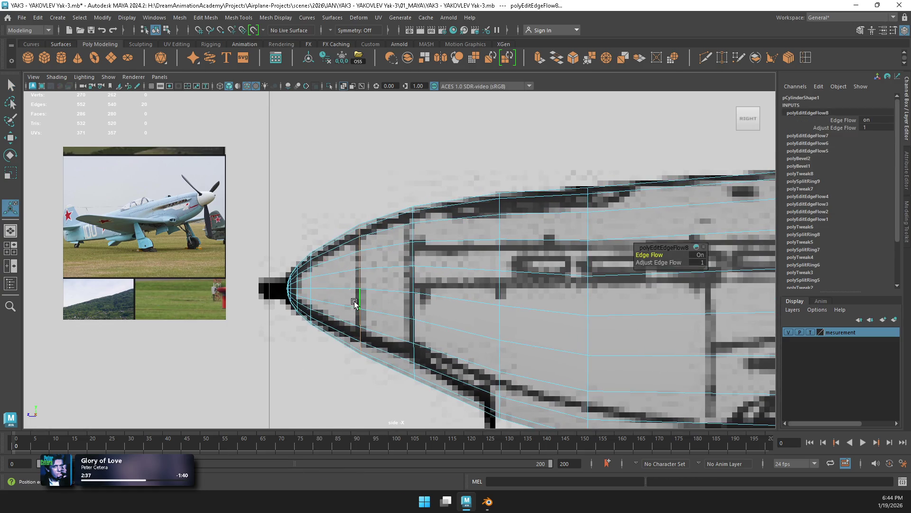
# Step: Scale the nose's vertical loop to the blueprint outline and move the next loop into line
pyautogui.doubleClick(360, 298)
pyautogui.press('r')
pyautogui.moveTo(345, 295)
pyautogui.mouseDown(button='middle')
pyautogui.moveTo(331, 287)
pyautogui.moveTo(352, 298)
pyautogui.moveTo(360, 272)
pyautogui.mouseUp(button='middle')
pyautogui.press('w')
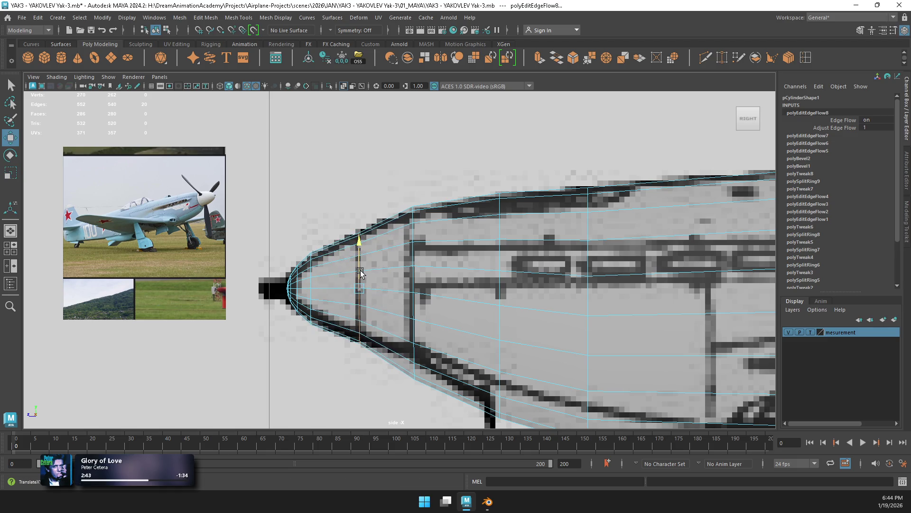
pyautogui.doubleClick(416, 272)
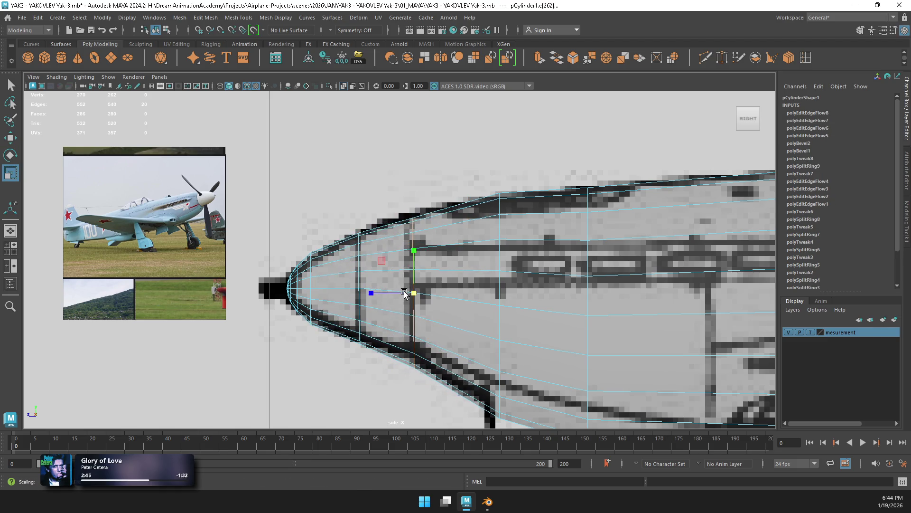
pyautogui.moveTo(413, 274)
pyautogui.mouseDown()
pyautogui.moveTo(420, 281)
pyautogui.moveTo(383, 291)
pyautogui.mouseUp()
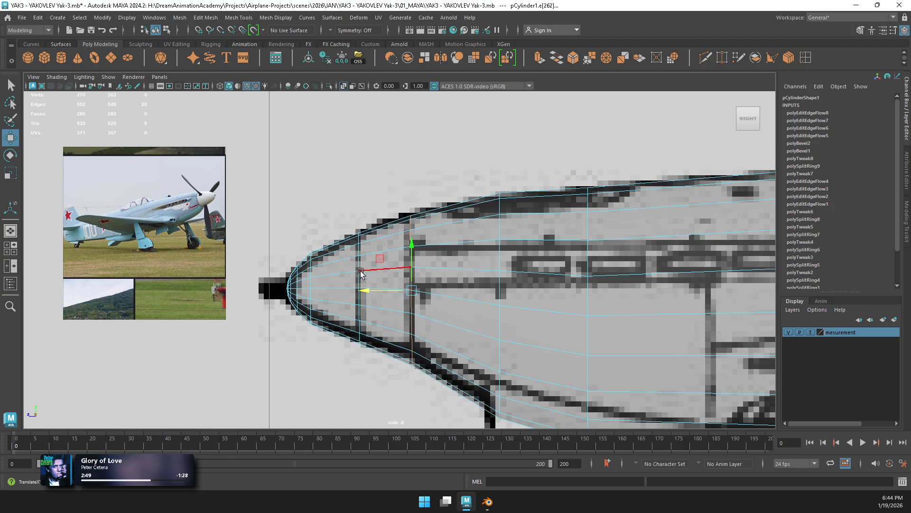
# Step: Insert another edge loop near the nose and scale it to the nose outline
pyautogui.press('space')
pyautogui.keyDown('alt'); pyautogui.moveTo(527, 202); pyautogui.dragTo(600, 192); pyautogui.keyUp('alt')
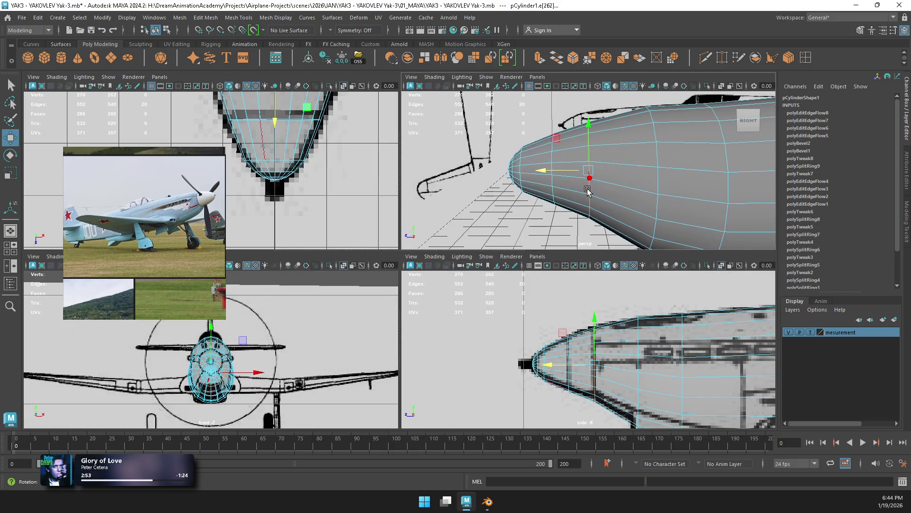
pyautogui.click(638, 385)
pyautogui.keyDown('alt'); pyautogui.moveTo(639, 380); pyautogui.dragTo(631, 356, button='middle'); pyautogui.keyUp('alt')
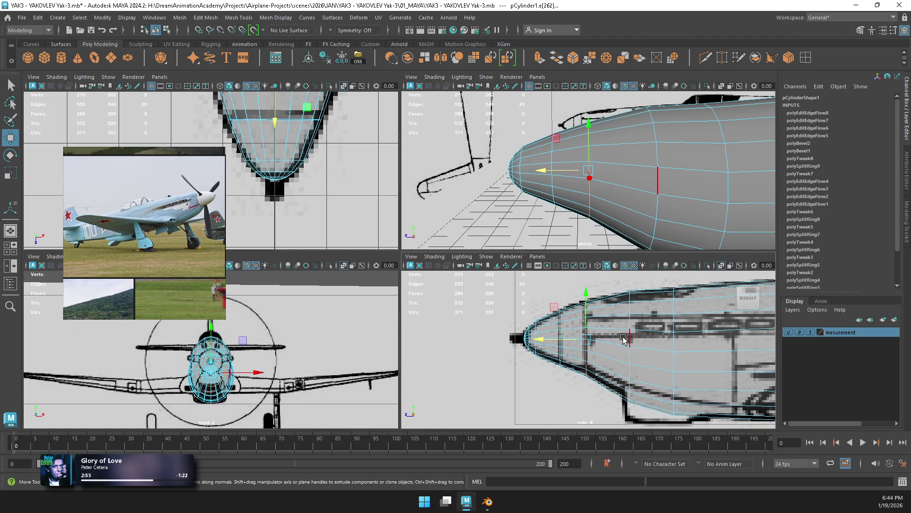
pyautogui.hotkey('ctrl', 'shift', 'x')
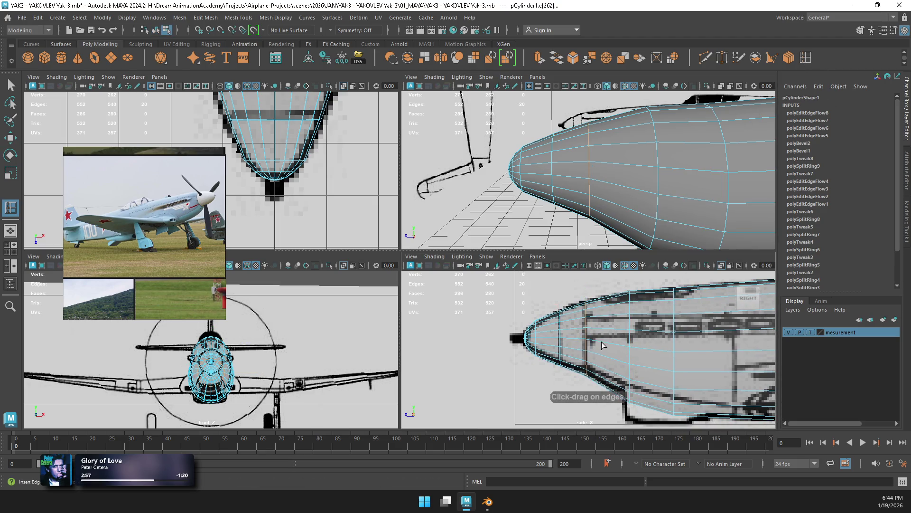
pyautogui.click(602, 345)
pyautogui.keyDown('shift'); pyautogui.moveTo(603, 347); pyautogui.dragTo(612, 401, button='right'); pyautogui.keyUp('shift')
pyautogui.press('q')
pyautogui.press('w')
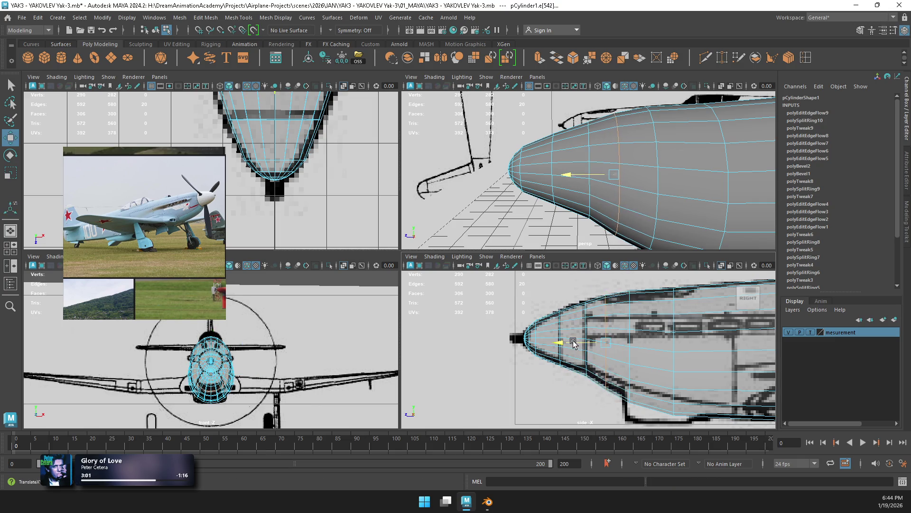
pyautogui.press('r')
pyautogui.moveTo(606, 342); pyautogui.dragTo(604, 344)
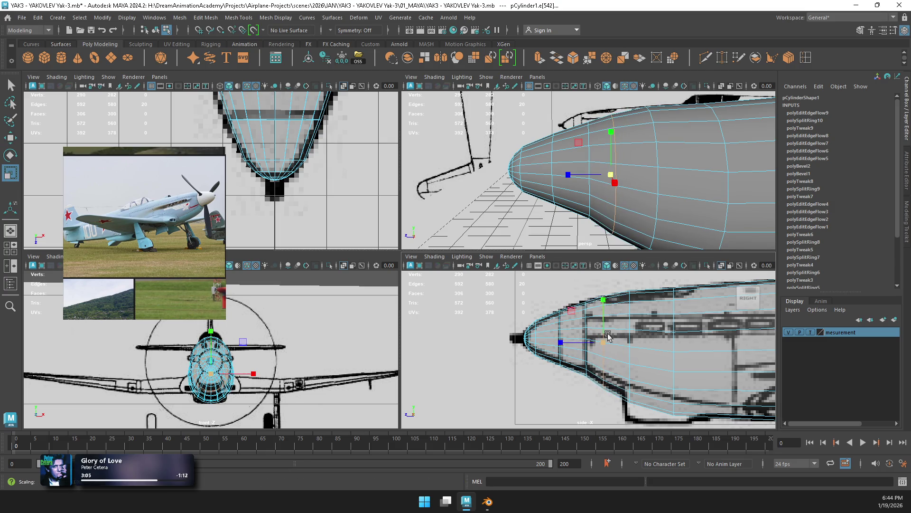
pyautogui.scroll(3, 285, 181)
# Step: In the top view, widen one nose edge loop and narrow another to the blueprint
pyautogui.press('space')
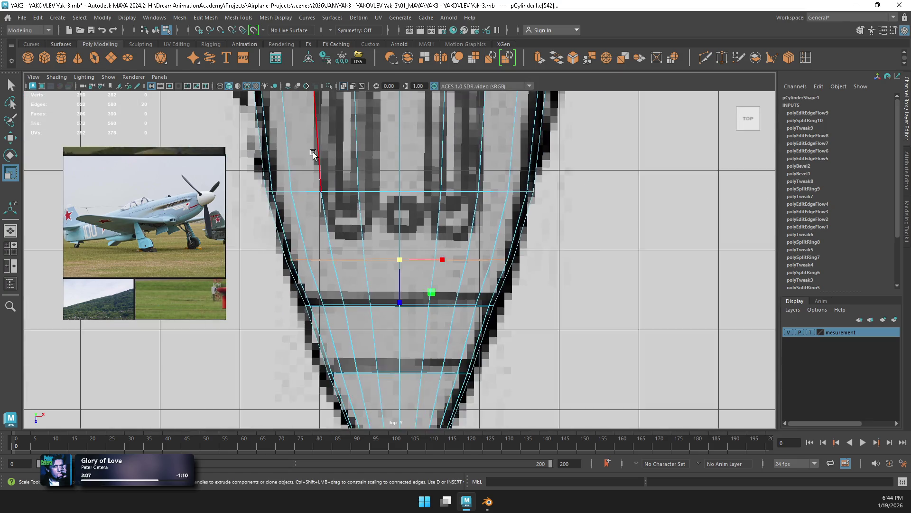
pyautogui.scroll(-3, 341, 178)
pyautogui.scroll(3, 341, 178)
pyautogui.moveTo(452, 213); pyautogui.dragTo(451, 217)
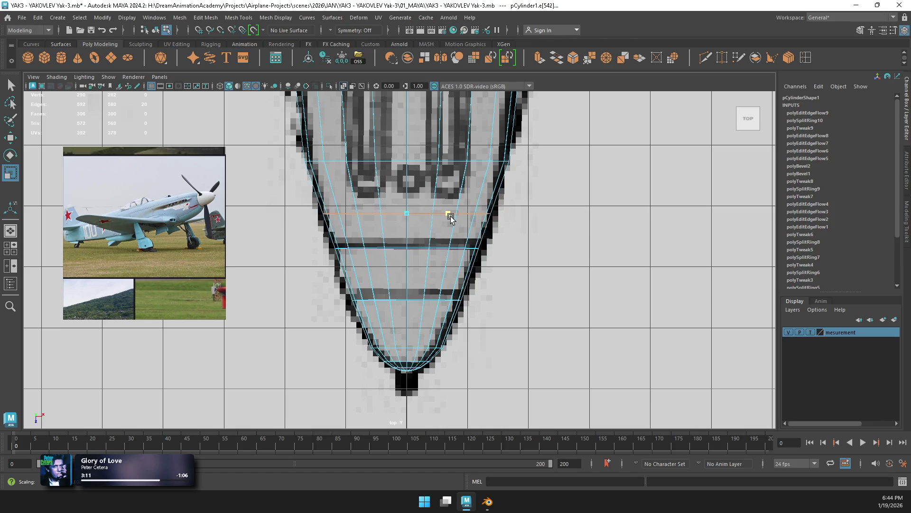
pyautogui.doubleClick(423, 162)
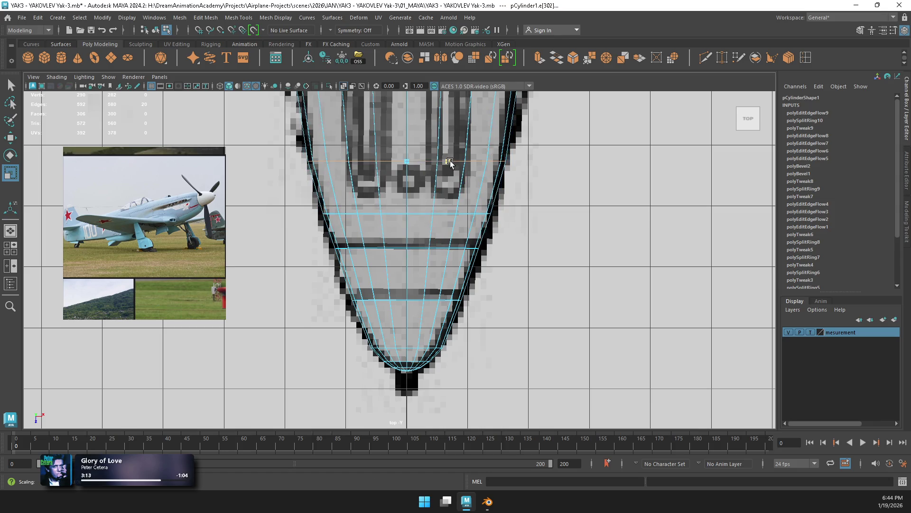
pyautogui.scroll(-5, 410, 228)
pyautogui.moveTo(435, 228); pyautogui.dragTo(434, 230)
# Step: Adjust the width of the cockpit-area edge loop to the top-view outline
pyautogui.scroll(-3, 434, 230)
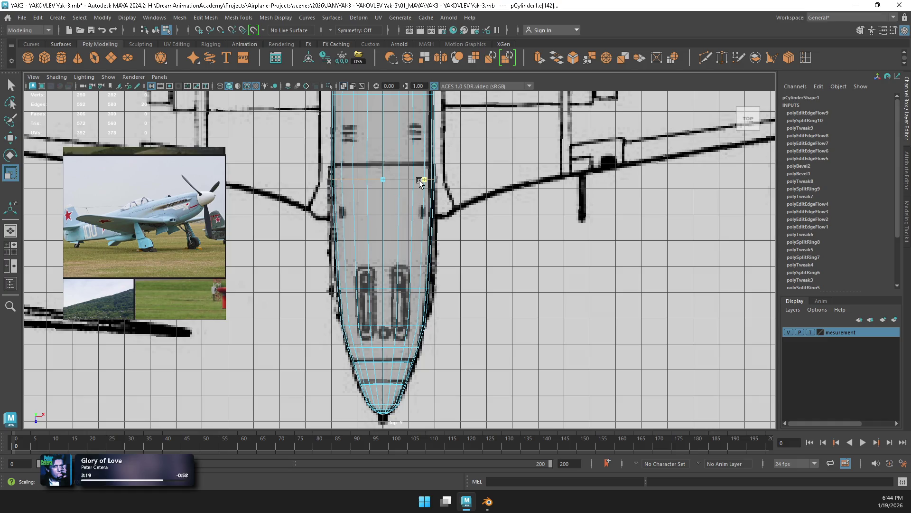
pyautogui.keyDown('alt'); pyautogui.moveTo(397, 173); pyautogui.dragTo(398, 284, button='middle'); pyautogui.keyUp('alt')
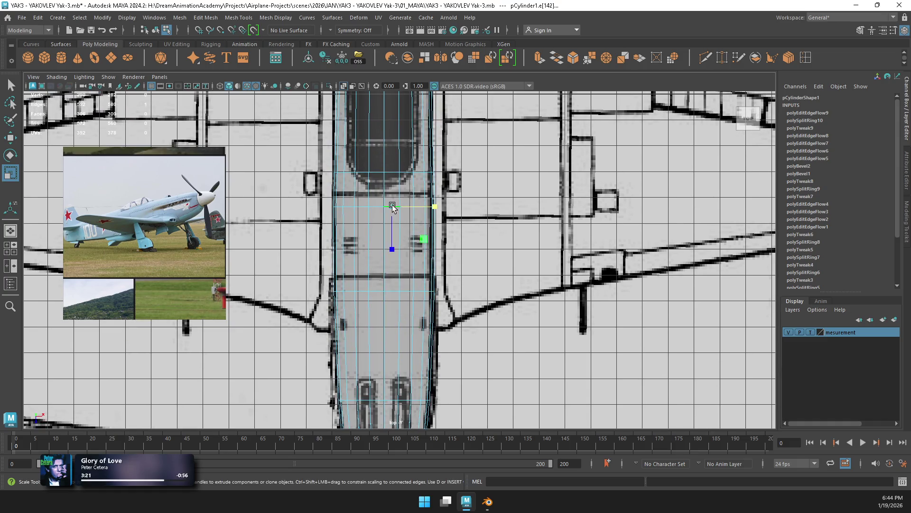
pyautogui.moveTo(427, 211); pyautogui.dragTo(426, 208)
pyautogui.moveTo(417, 139)
pyautogui.keyDown('alt'); pyautogui.mouseDown(button='middle')
pyautogui.moveTo(415, 247)
pyautogui.moveTo(414, 237)
pyautogui.mouseUp(button='middle'); pyautogui.keyUp('alt')
# Step: View the whole airplane including the tail, ending in the maximized side view
pyautogui.press('space')
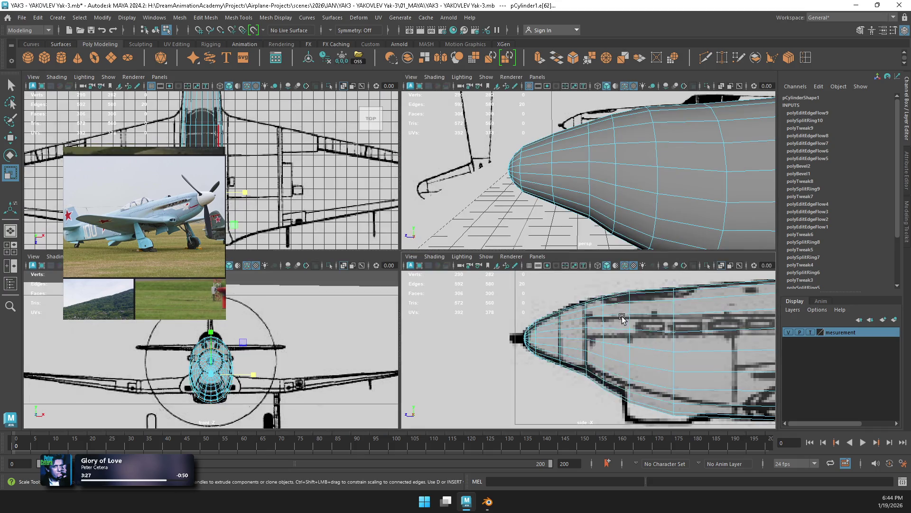
pyautogui.press('space')
pyautogui.scroll(-4, 517, 274)
pyautogui.press('space')
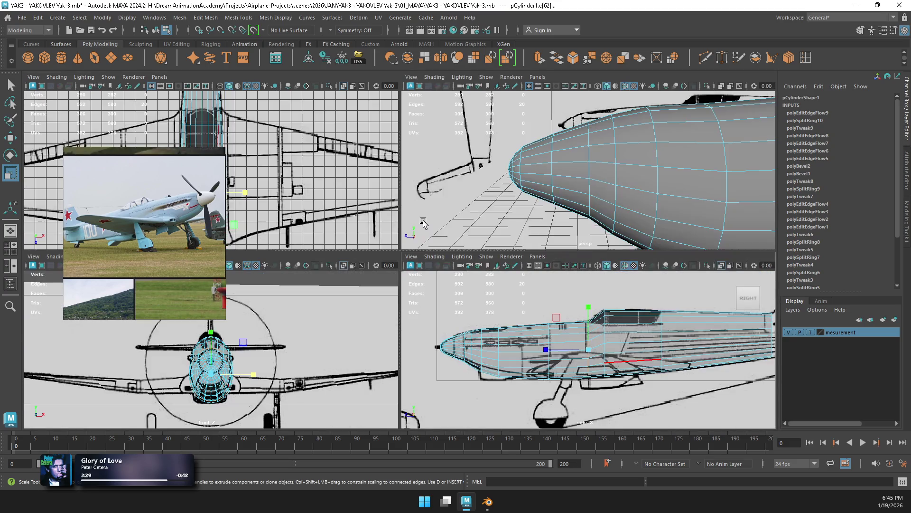
pyautogui.press('space')
pyautogui.keyDown('alt'); pyautogui.moveTo(378, 169); pyautogui.dragTo(405, 245, button='middle'); pyautogui.keyUp('alt')
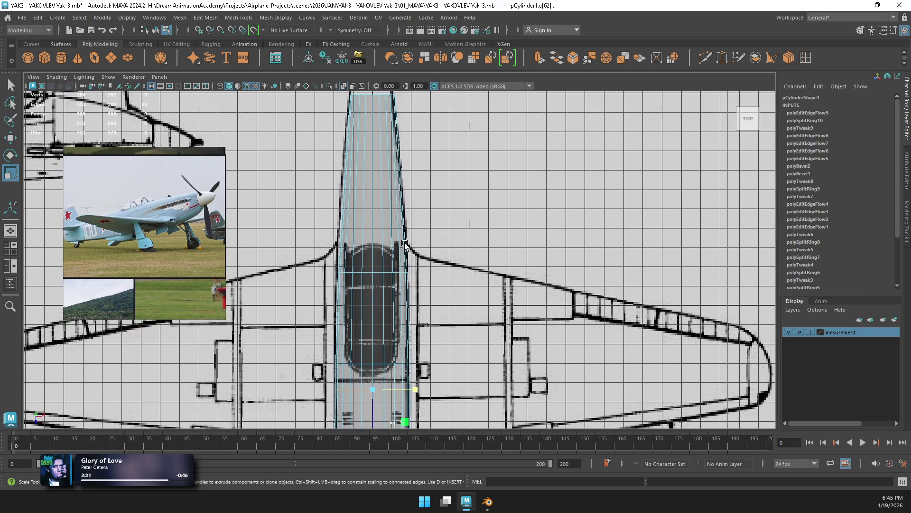
pyautogui.scroll(-3, 407, 224)
pyautogui.keyDown('alt'); pyautogui.moveTo(404, 171); pyautogui.dragTo(402, 265, button='middle'); pyautogui.keyUp('alt')
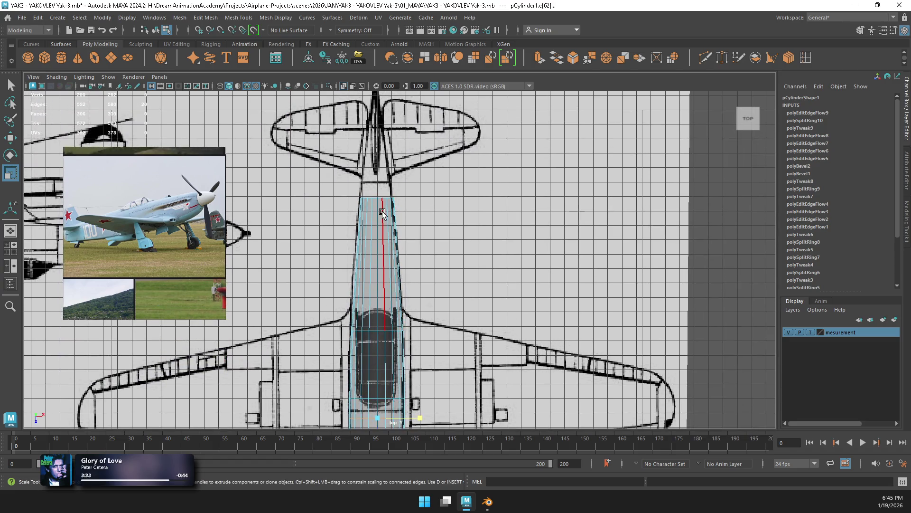
pyautogui.scroll(-3, 432, 283)
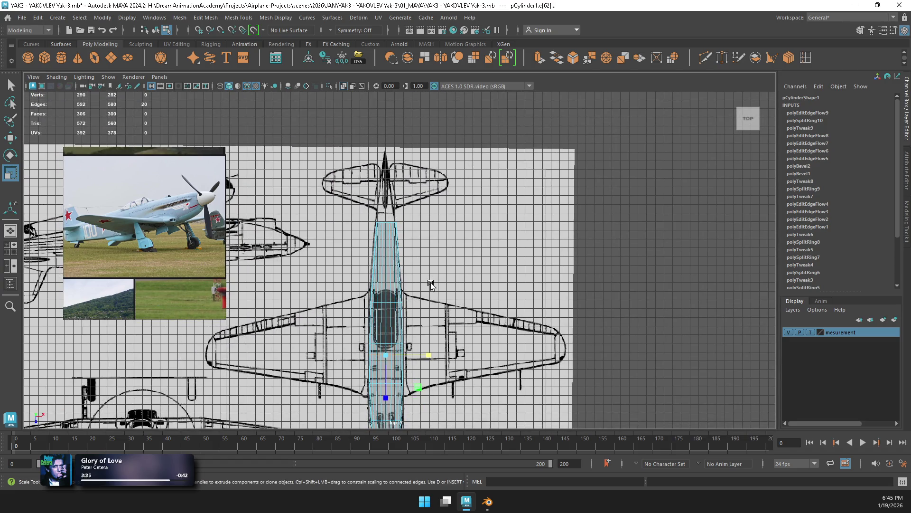
pyautogui.scroll(-2, 431, 283)
pyautogui.press('space')
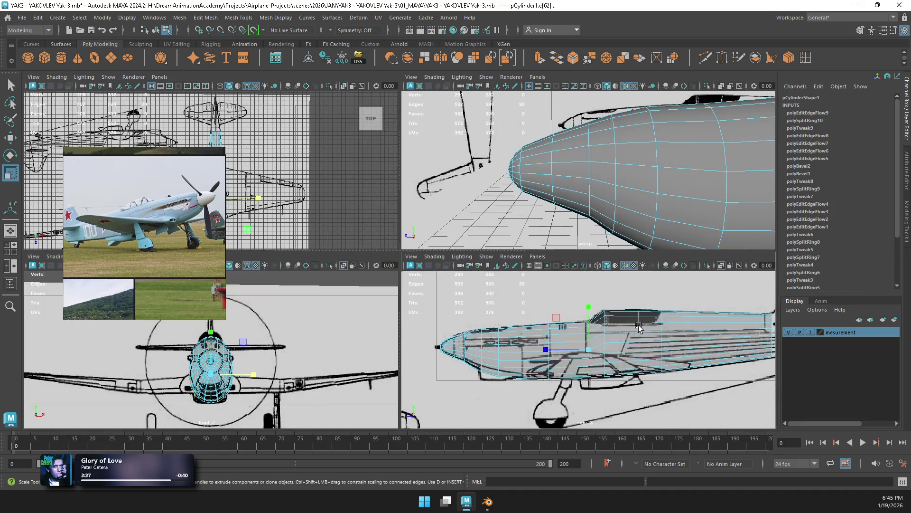
pyautogui.press('space')
pyautogui.scroll(-5, 530, 273)
pyautogui.scroll(5, 612, 270)
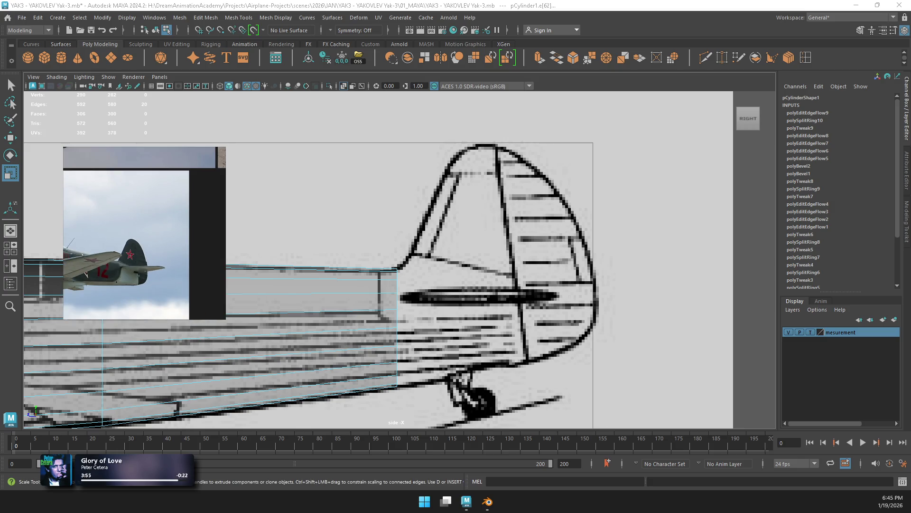
# Step: Move the rear vertex column back to the tail, tilting and raising it slightly
pyautogui.moveTo(398, 268)
pyautogui.mouseDown(button='right')
pyautogui.moveTo(360, 223)
pyautogui.moveTo(338, 219)
pyautogui.mouseUp(button='right')
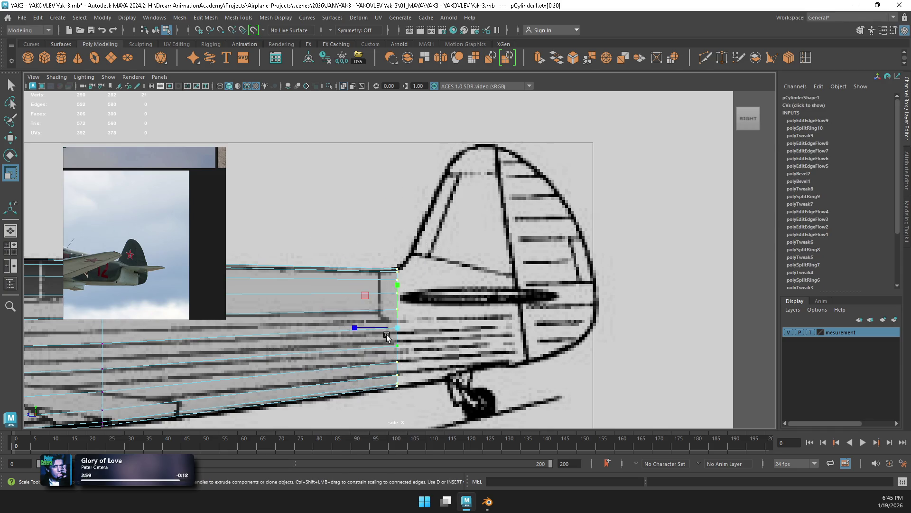
pyautogui.press('w')
pyautogui.moveTo(366, 328)
pyautogui.mouseDown()
pyautogui.moveTo(484, 326)
pyautogui.moveTo(486, 314)
pyautogui.mouseUp()
pyautogui.press('e')
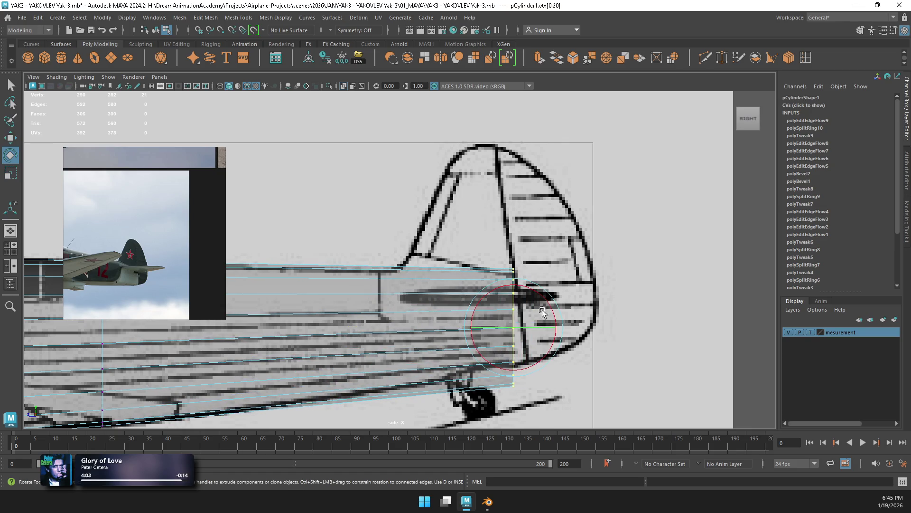
pyautogui.moveTo(546, 309); pyautogui.dragTo(544, 298)
pyautogui.press('w')
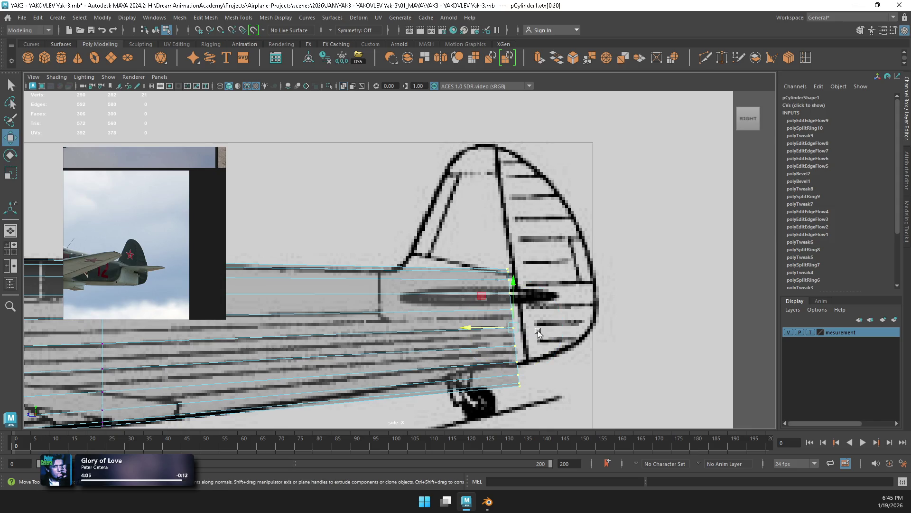
pyautogui.moveTo(520, 330); pyautogui.dragTo(523, 307)
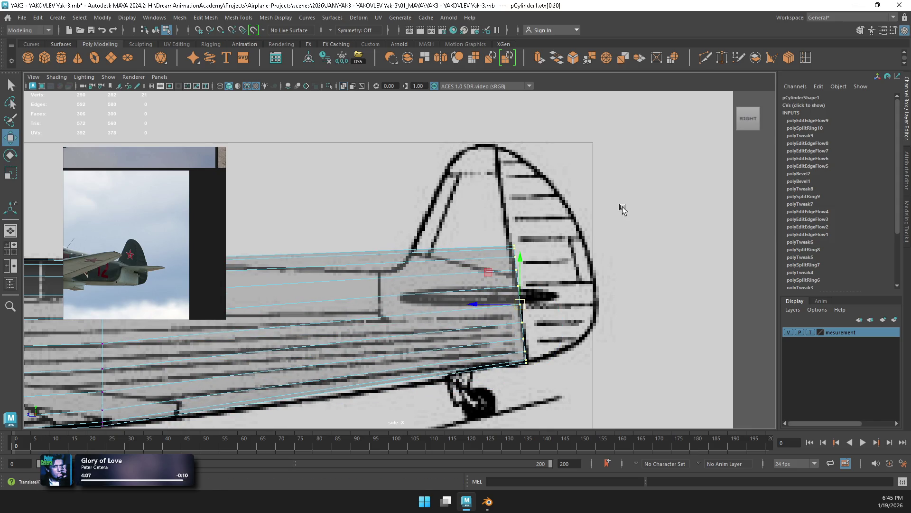
# Step: Insert an edge loop at the fin's leading edge and scale it along the fuselage
pyautogui.click(806, 57)
pyautogui.click(379, 283)
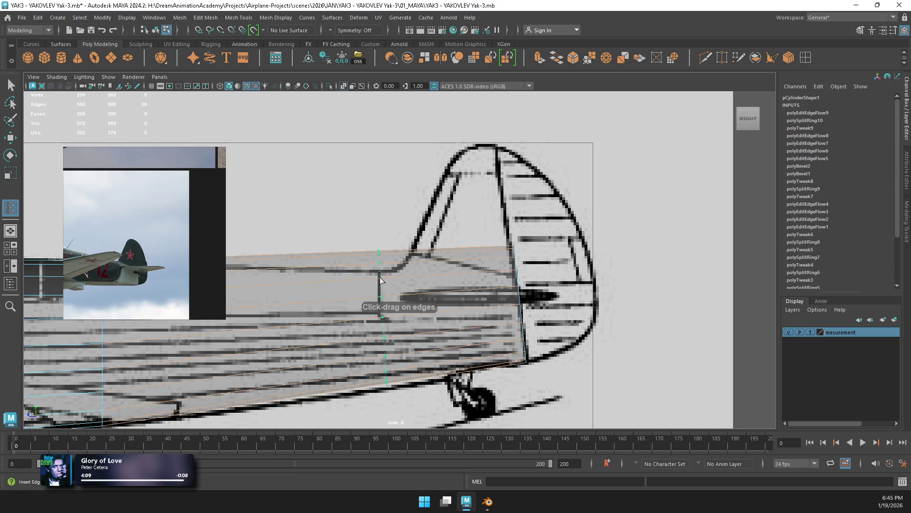
pyautogui.press('r')
pyautogui.moveTo(380, 277); pyautogui.dragTo(380, 285)
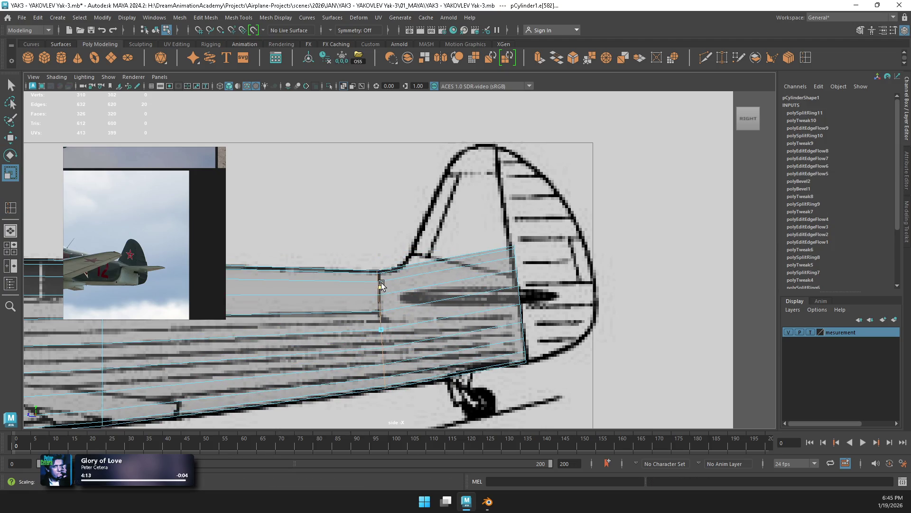
pyautogui.moveTo(338, 329); pyautogui.dragTo(360, 330)
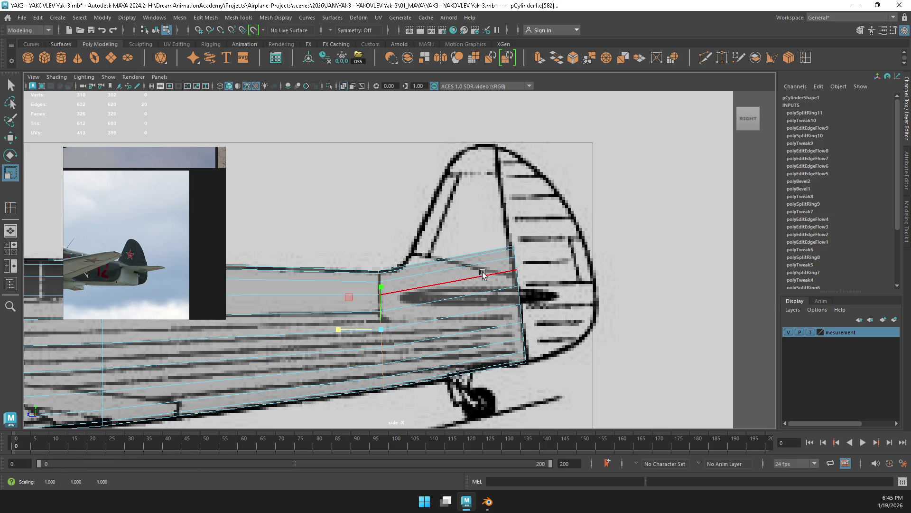
# Step: Insert an edge loop in the fin area and pull its vertices up into the fin
pyautogui.click(809, 61)
pyautogui.click(447, 273)
pyautogui.press('w')
pyautogui.moveTo(447, 274); pyautogui.dragTo(451, 234)
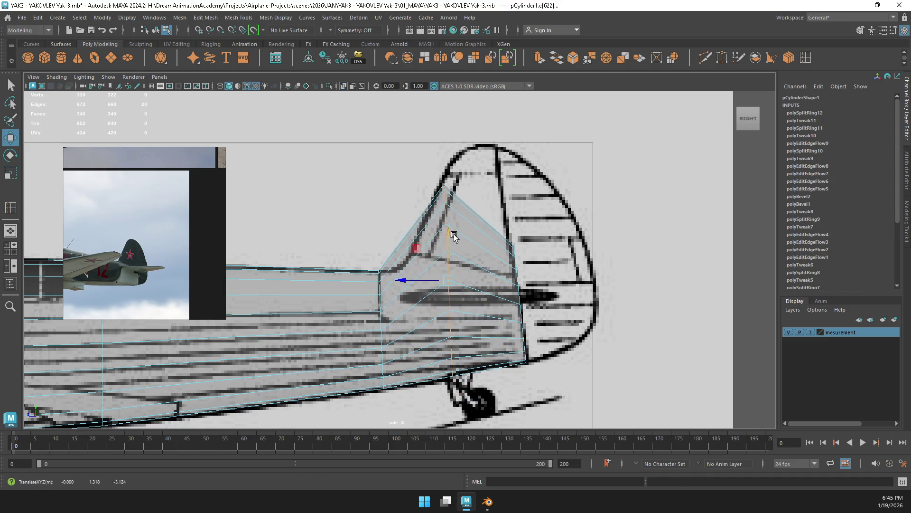
pyautogui.moveTo(506, 259); pyautogui.dragTo(467, 228, button='right')
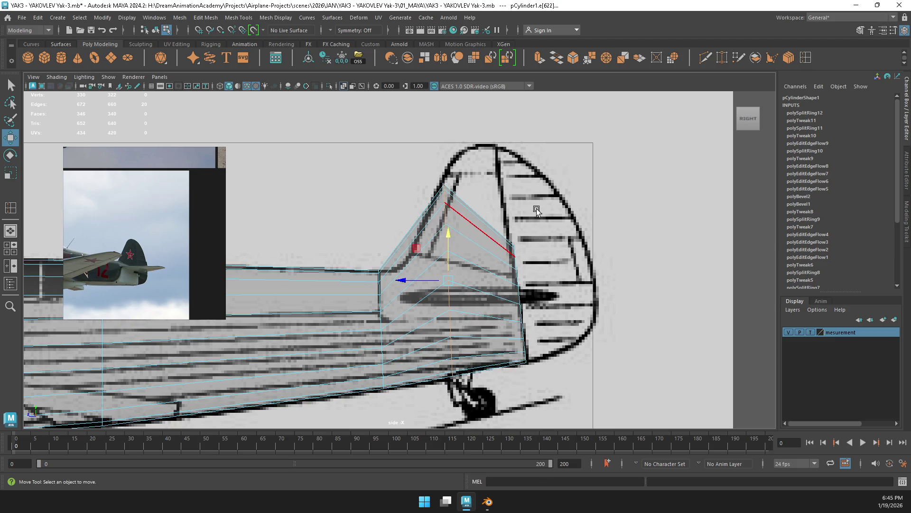
pyautogui.keyDown('ctrl'); pyautogui.moveTo(524, 260); pyautogui.dragTo(528, 288, button='middle'); pyautogui.keyUp('ctrl')
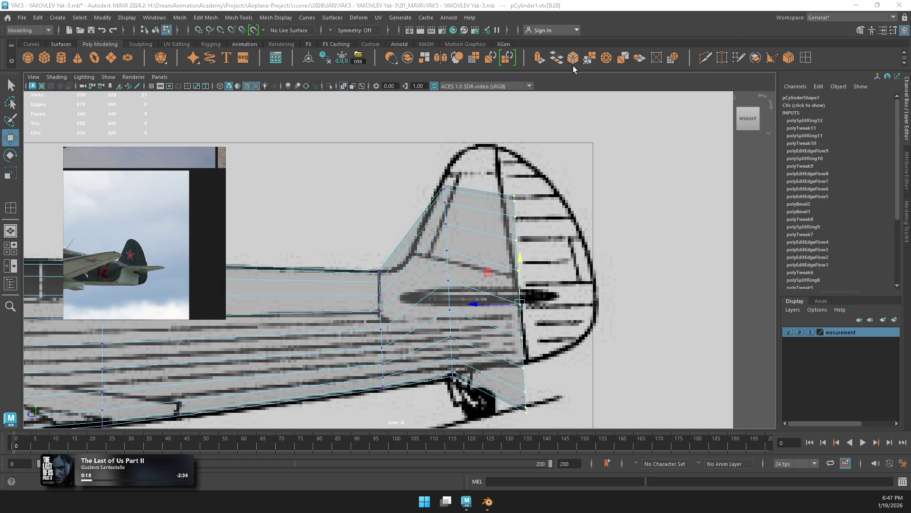
# Step: Drag the fin's rear vertex column upward along the blueprint's tail
pyautogui.moveTo(522, 280)
pyautogui.mouseDown()
pyautogui.moveTo(521, 214)
pyautogui.moveTo(534, 218)
pyautogui.mouseUp()
# Step: Nudge the tail vertex column forward and tilt it clockwise onto the rudder hinge line
pyautogui.press('e')
pyautogui.press('w')
pyautogui.moveTo(503, 254); pyautogui.dragTo(494, 252)
pyautogui.press('e')
pyautogui.moveTo(538, 231)
pyautogui.mouseDown()
pyautogui.moveTo(536, 242)
pyautogui.moveTo(490, 257)
pyautogui.mouseUp()
pyautogui.press('w')
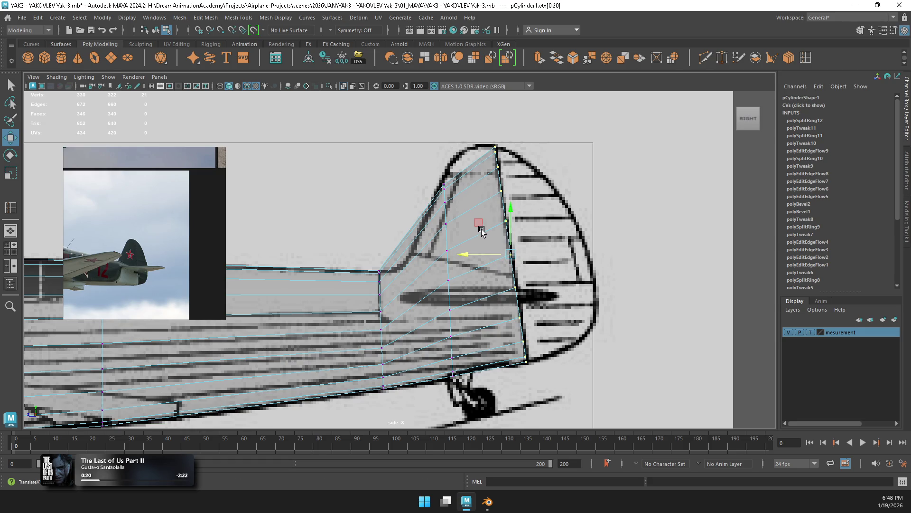
# Step: Frame the tail vertices in the four-view layout and scale them thin along X
pyautogui.press('space')
pyautogui.moveTo(657, 123)
pyautogui.keyDown('alt'); pyautogui.mouseDown()
pyautogui.moveTo(604, 171)
pyautogui.moveTo(625, 170)
pyautogui.moveTo(586, 176)
pyautogui.mouseUp(); pyautogui.keyUp('alt')
pyautogui.press('f')
pyautogui.press('r')
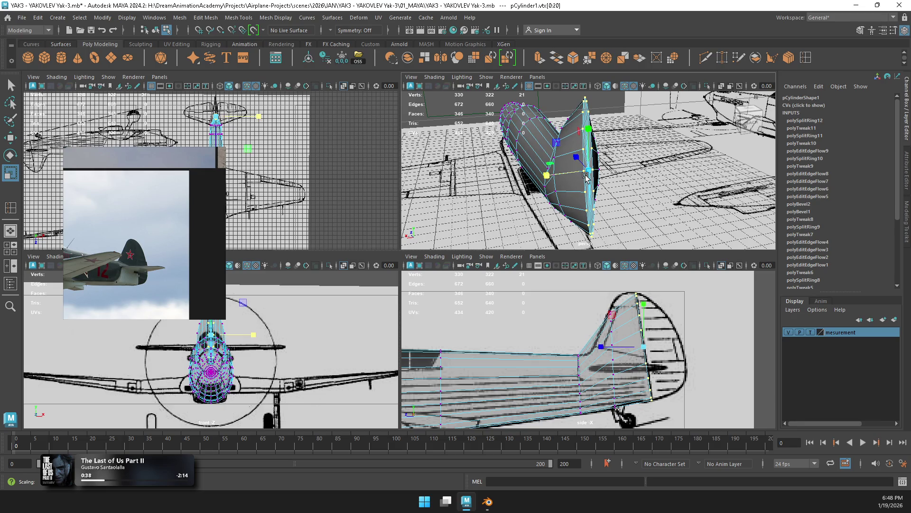
# Step: Raise the selected fin vertices slightly and save the scene
pyautogui.rightClick(615, 358)
pyautogui.press('w')
pyautogui.moveTo(615, 218)
pyautogui.mouseDown(button='right')
pyautogui.moveTo(617, 310)
pyautogui.moveTo(614, 192)
pyautogui.mouseUp(button='right')
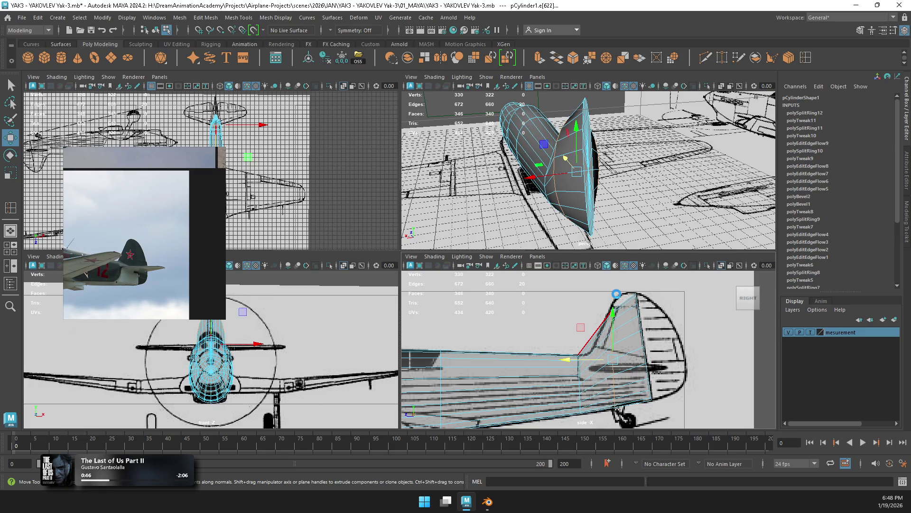
pyautogui.hotkey('ctrl', 's')
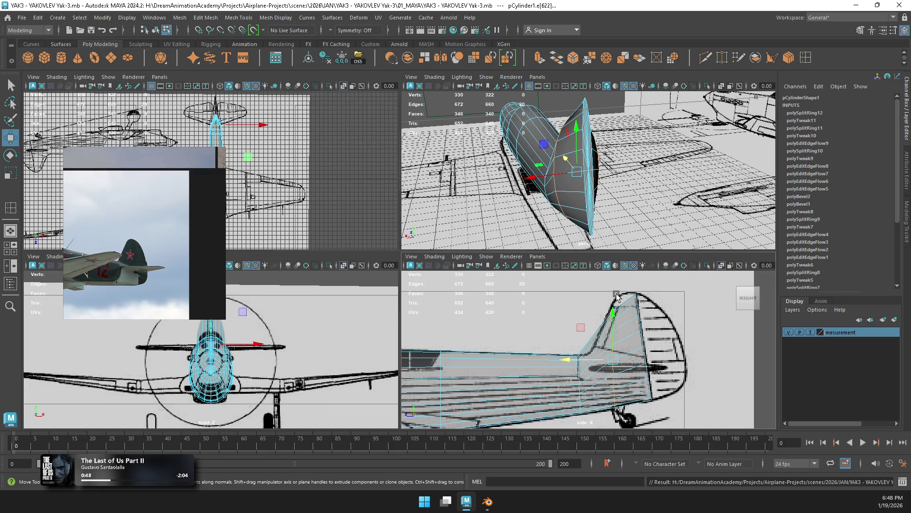
# Step: Rescale the fin's edge loop slightly in height to reach the blueprint fin tip
pyautogui.press('r')
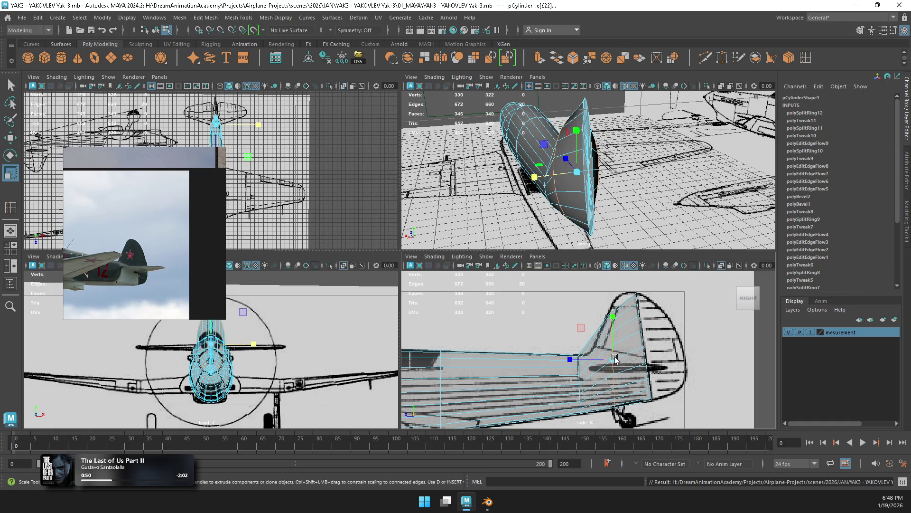
pyautogui.moveTo(535, 177); pyautogui.dragTo(558, 184)
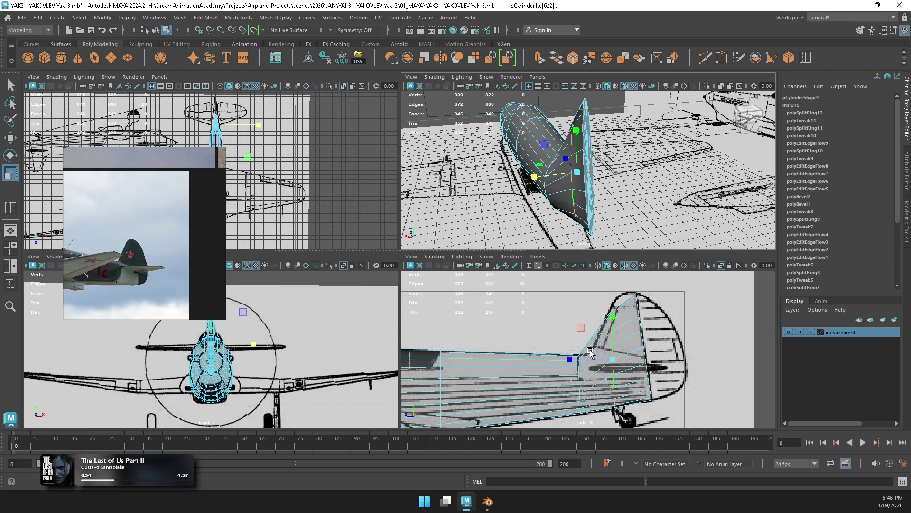
pyautogui.scroll(5, 592, 351)
pyautogui.press('space')
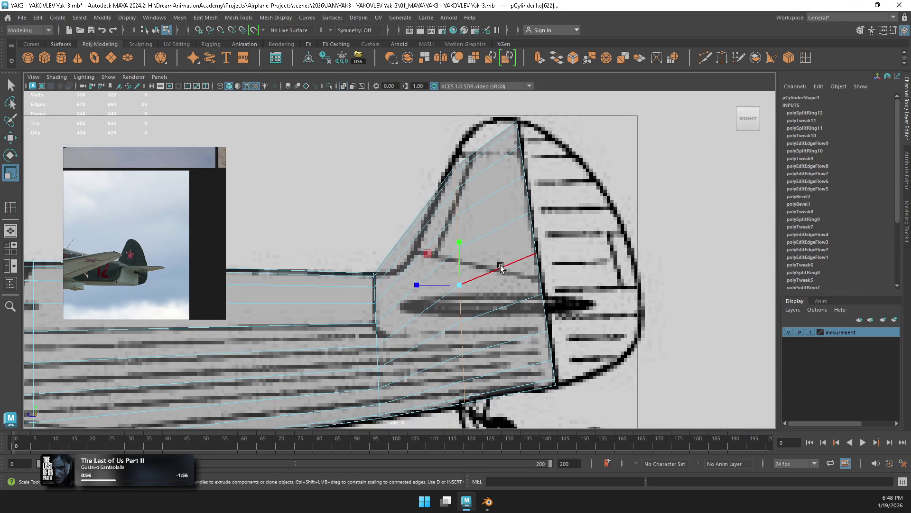
# Step: Shift the tail edge loop sideways and rescale it vertically onto the rudder hinge line
pyautogui.scroll(-1, 501, 268)
pyautogui.press('w')
pyautogui.moveTo(458, 281)
pyautogui.mouseDown()
pyautogui.moveTo(489, 261)
pyautogui.moveTo(497, 266)
pyautogui.mouseUp()
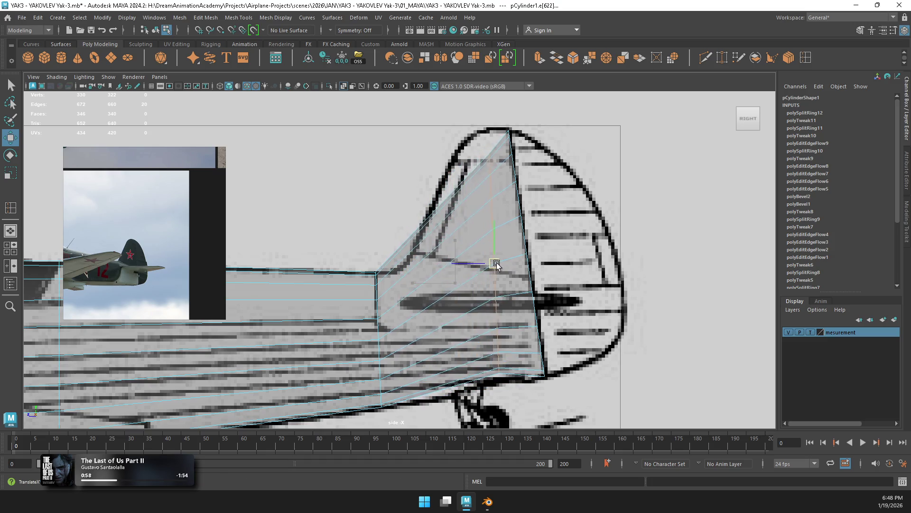
pyautogui.press('r')
pyautogui.moveTo(497, 229); pyautogui.dragTo(498, 211)
pyautogui.hotkey('ctrl', 'z')
pyautogui.hotkey('ctrl', 'z')
pyautogui.hotkey('ctrl', 'z')
pyautogui.press('w')
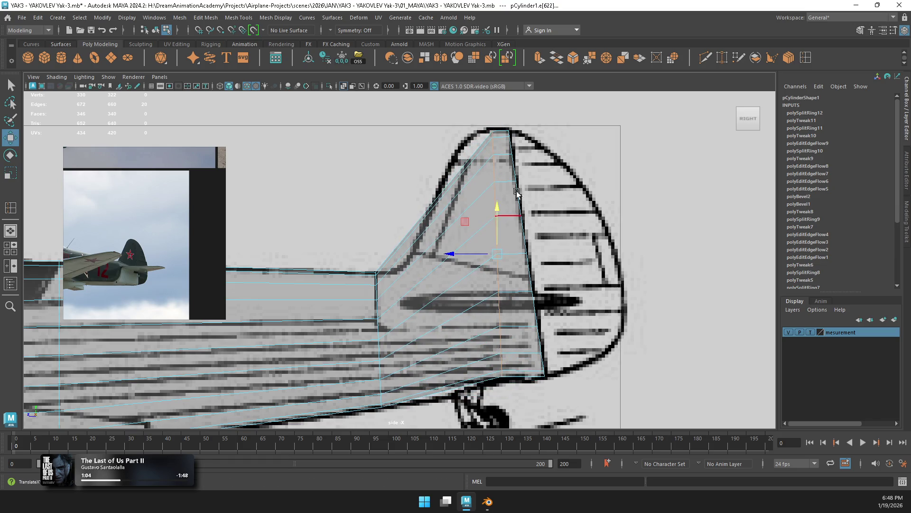
pyautogui.press('r')
pyautogui.moveTo(498, 210); pyautogui.dragTo(499, 209)
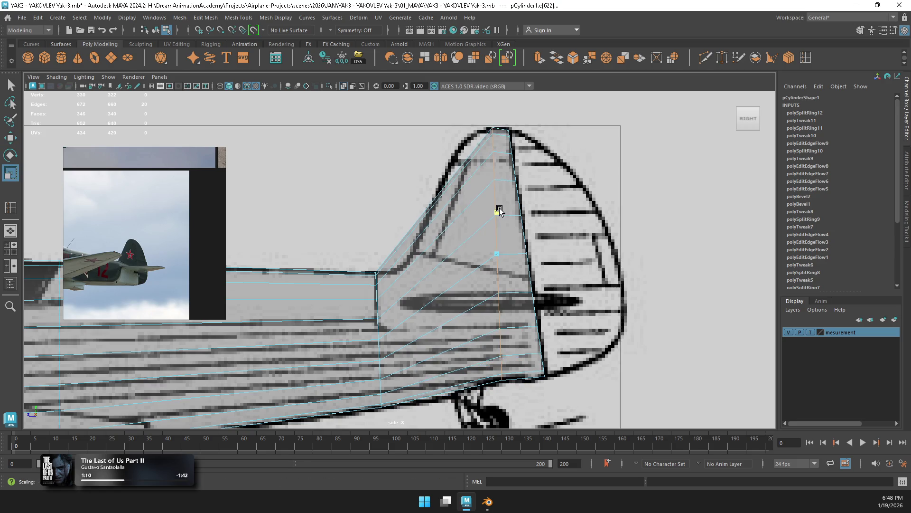
# Step: In vertex mode, stretch the rear loop's ends up and down along the hinge line
pyautogui.moveTo(508, 159); pyautogui.dragTo(482, 160, button='right')
pyautogui.click(553, 119)
pyautogui.hotkey('ctrl', 'z')
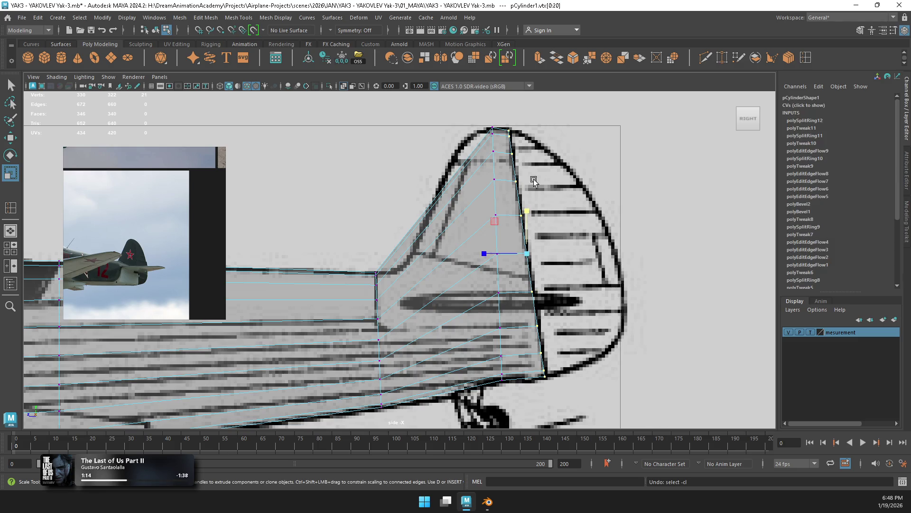
pyautogui.moveTo(527, 210); pyautogui.dragTo(529, 209)
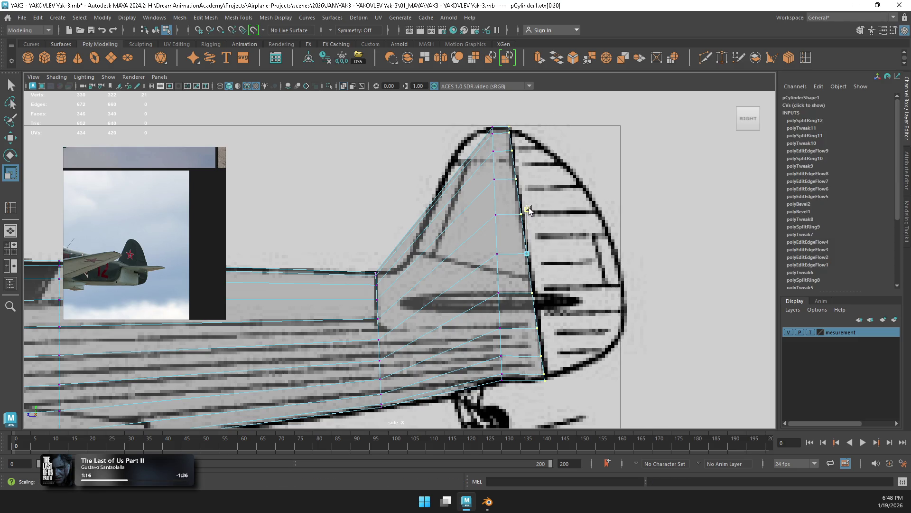
pyautogui.click(805, 57)
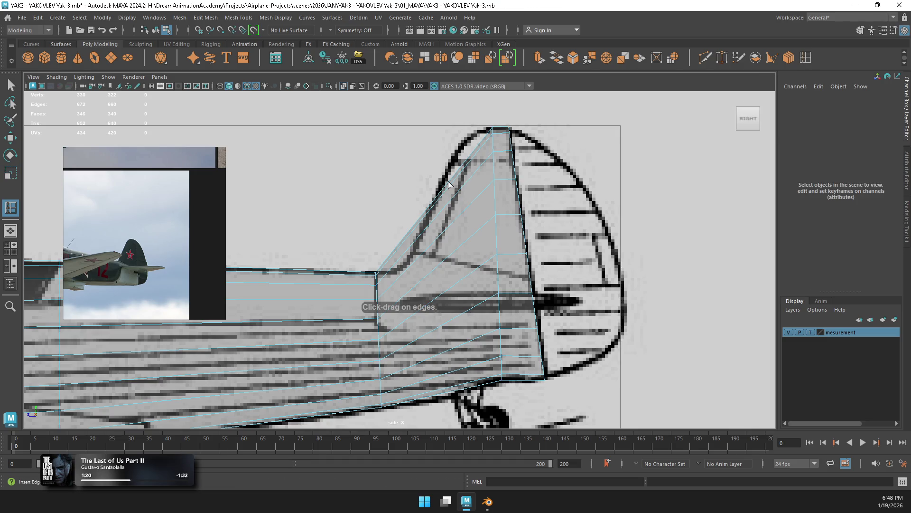
# Step: Add two edge loops across the tail, then tilt and scale the new loop along the fin's slanted leading edge
pyautogui.click(410, 246)
pyautogui.click(412, 245)
pyautogui.press('e')
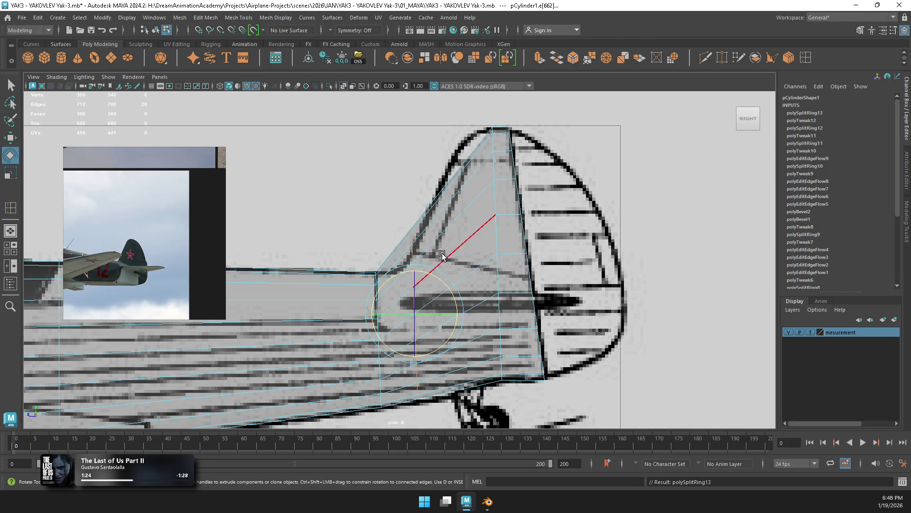
pyautogui.moveTo(441, 279); pyautogui.dragTo(418, 265)
pyautogui.press('r')
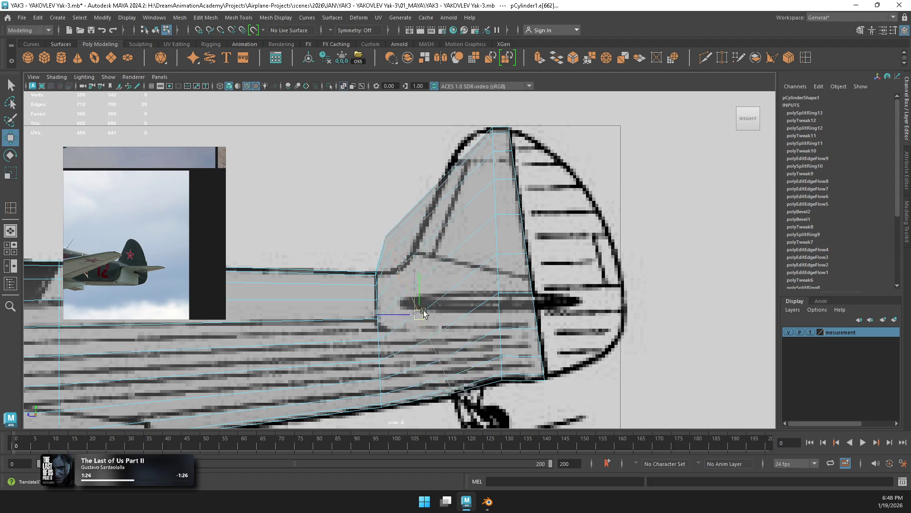
pyautogui.moveTo(445, 323)
pyautogui.mouseDown()
pyautogui.moveTo(432, 318)
pyautogui.moveTo(442, 318)
pyautogui.moveTo(437, 326)
pyautogui.mouseUp()
pyautogui.press('w')
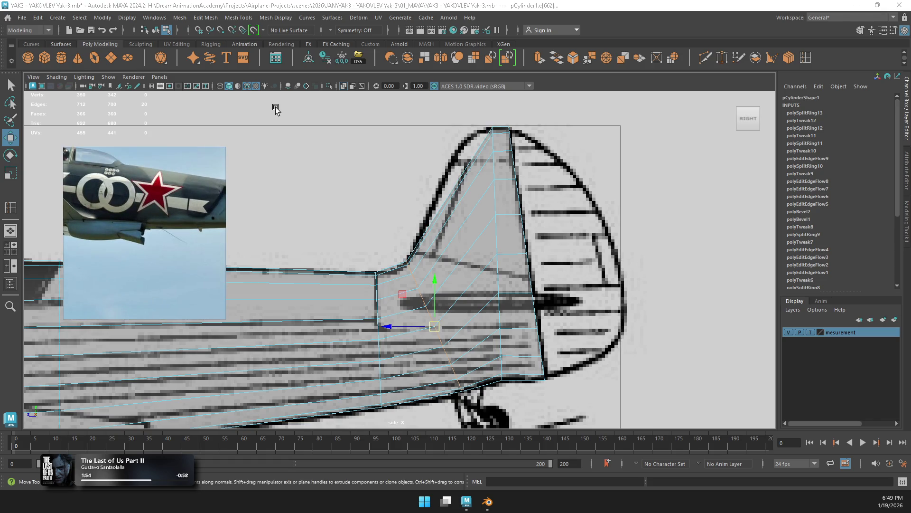
pyautogui.scroll(-3, 491, 231)
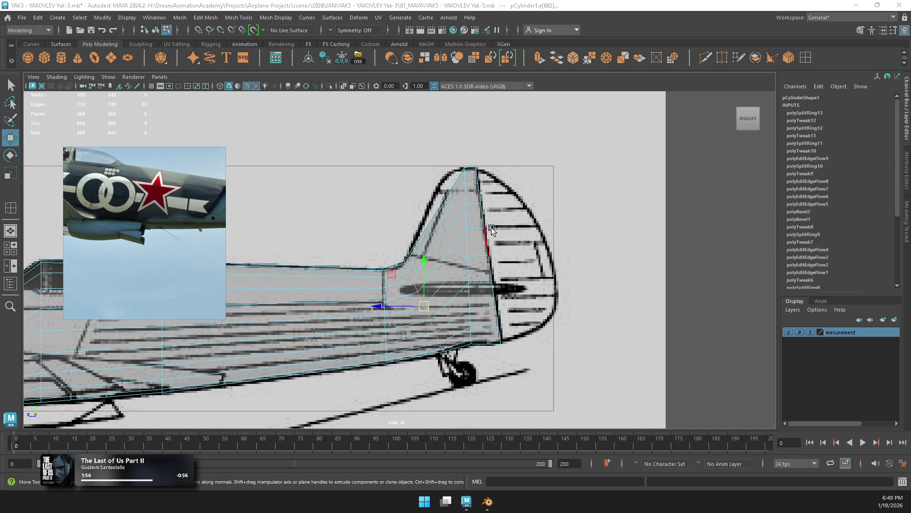
pyautogui.keyDown('alt'); pyautogui.moveTo(485, 231); pyautogui.dragTo(448, 240, button='middle'); pyautogui.keyUp('alt')
pyautogui.scroll(3, 448, 240)
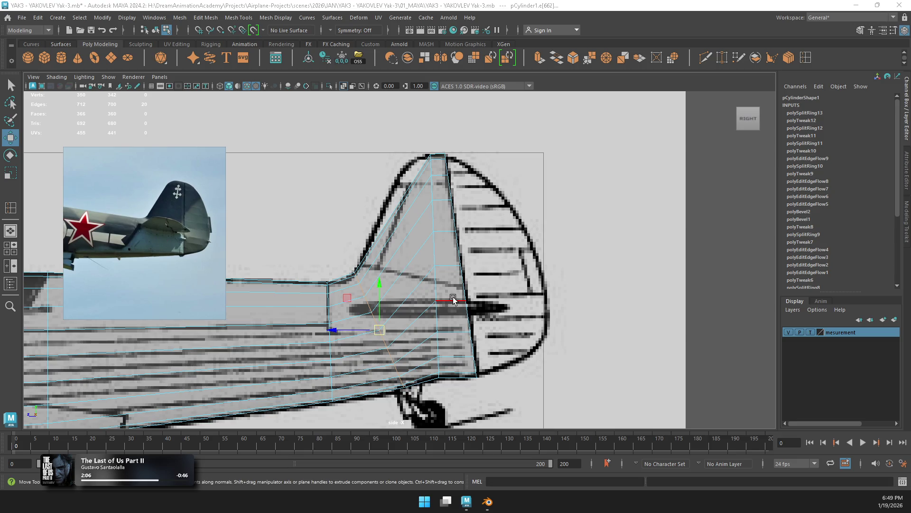
pyautogui.moveTo(393, 238); pyautogui.dragTo(502, 153, button='right')
# Step: Delete the tail fin faces and return the fuselage to object mode
pyautogui.moveTo(347, 424); pyautogui.dragTo(354, 420)
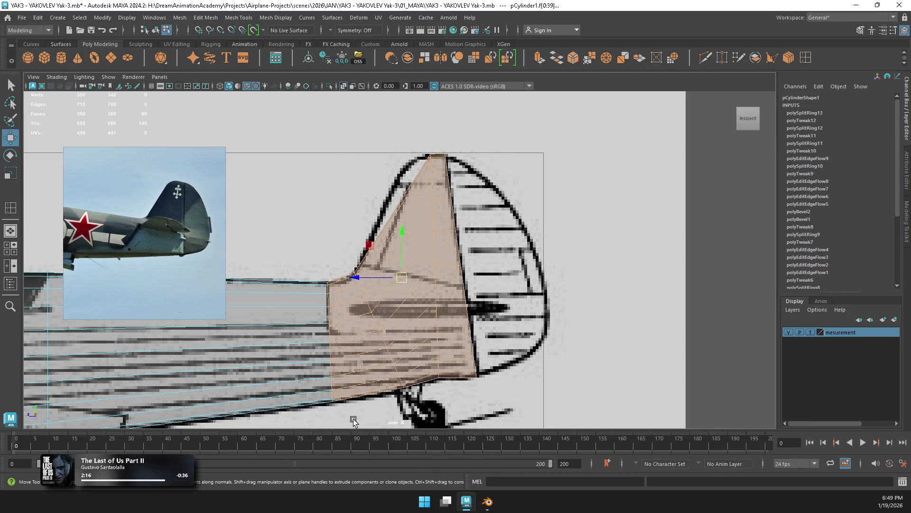
pyautogui.press('Delete')
pyautogui.moveTo(333, 299)
pyautogui.mouseDown(button='right')
pyautogui.moveTo(338, 232)
pyautogui.moveTo(316, 254)
pyautogui.mouseUp(button='right')
pyautogui.press('F8')
# Step: Extrude the fuselage's rear border edge backward and angle it down to the rudder hinge line
pyautogui.moveTo(330, 308); pyautogui.dragTo(328, 310, button='right')
pyautogui.click(328, 309)
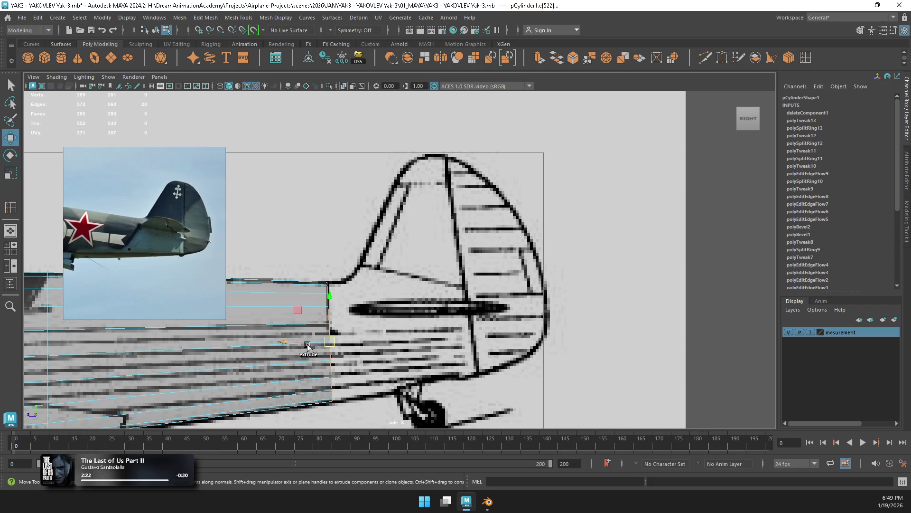
pyautogui.moveTo(294, 340)
pyautogui.keyDown('shift'); pyautogui.mouseDown()
pyautogui.moveTo(462, 347)
pyautogui.moveTo(488, 311)
pyautogui.moveTo(470, 316)
pyautogui.mouseUp(); pyautogui.keyUp('shift')
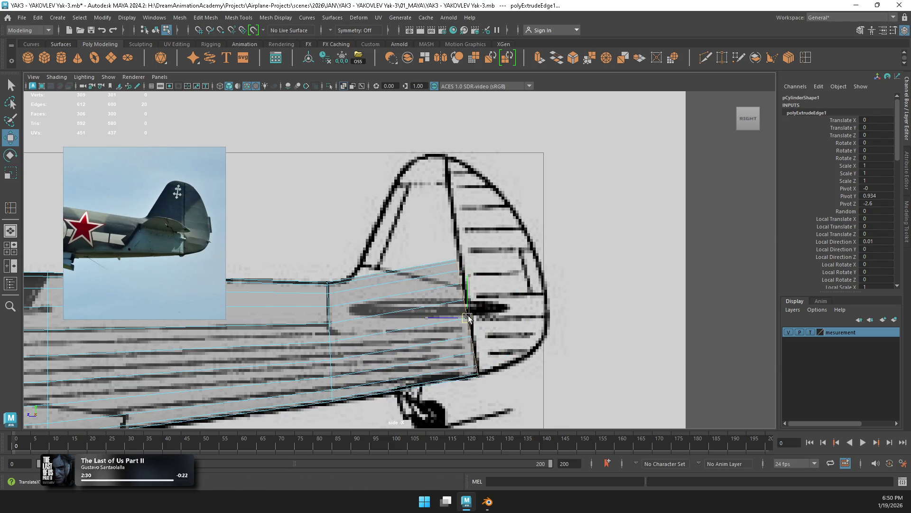
pyautogui.press('e')
pyautogui.moveTo(505, 297); pyautogui.dragTo(506, 299)
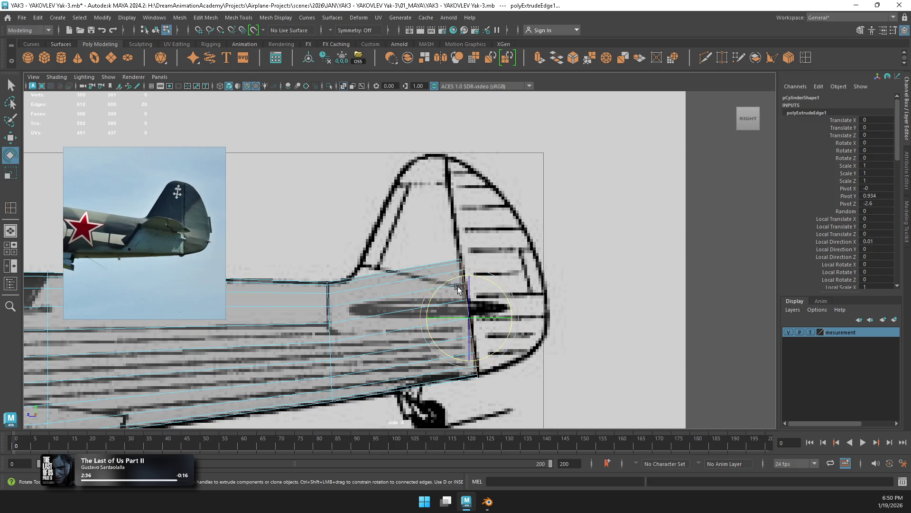
pyautogui.press('w')
pyautogui.moveTo(471, 280); pyautogui.dragTo(472, 285)
pyautogui.moveTo(357, 276); pyautogui.dragTo(365, 224, button='right')
pyautogui.press('space')
# Step: Select the open rear border loop and scale it narrower with Object X symmetry, then turn symmetry off
pyautogui.press('a')
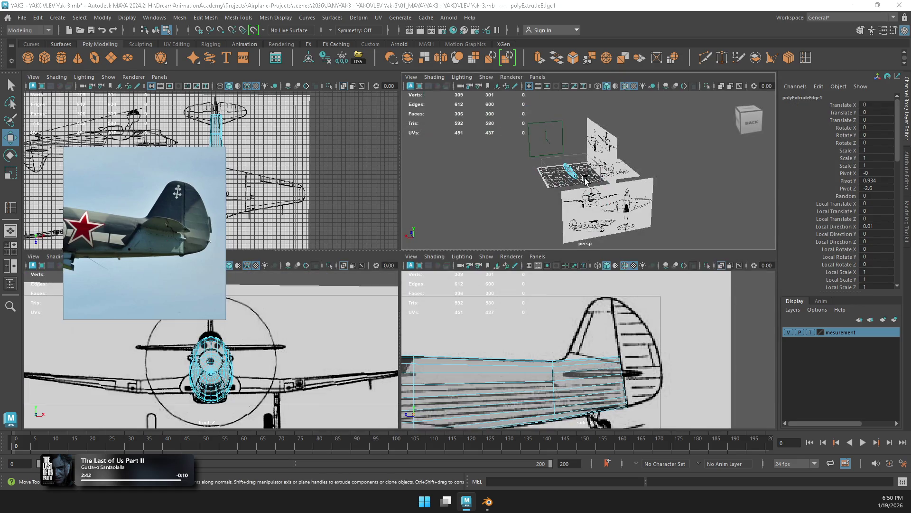
pyautogui.press('space')
pyautogui.keyDown('alt'); pyautogui.moveTo(371, 274); pyautogui.dragTo(477, 296); pyautogui.keyUp('alt')
pyautogui.scroll(2, 477, 297)
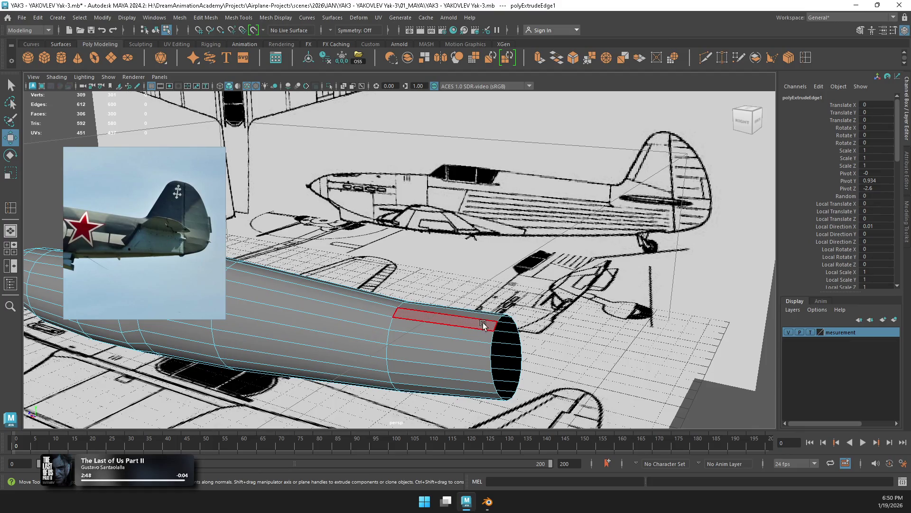
pyautogui.moveTo(483, 325); pyautogui.dragTo(484, 290, button='right')
pyautogui.doubleClick(494, 327)
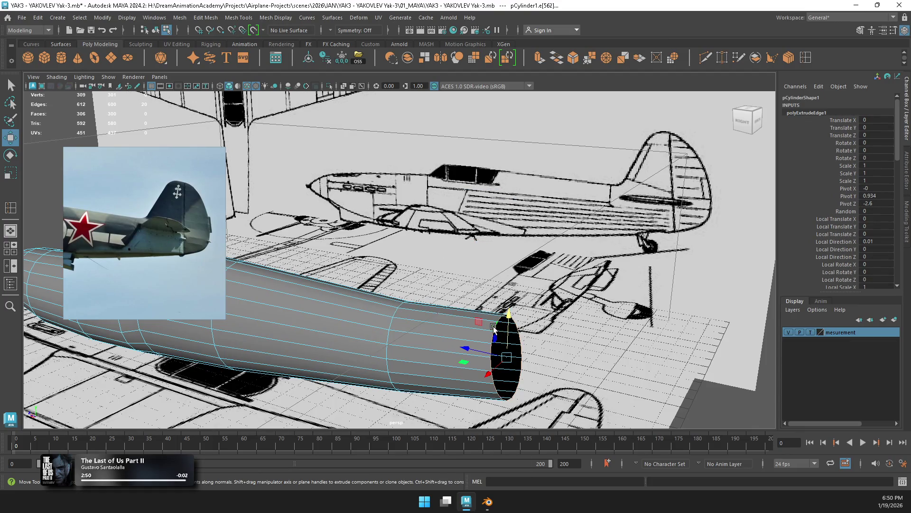
pyautogui.keyDown('alt'); pyautogui.moveTo(521, 325); pyautogui.dragTo(242, 36); pyautogui.keyUp('alt')
pyautogui.press('f')
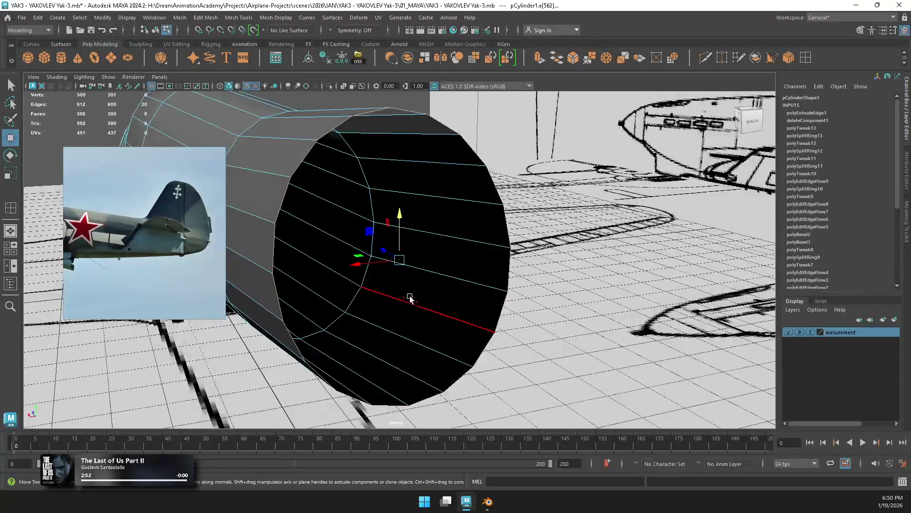
pyautogui.click(338, 33)
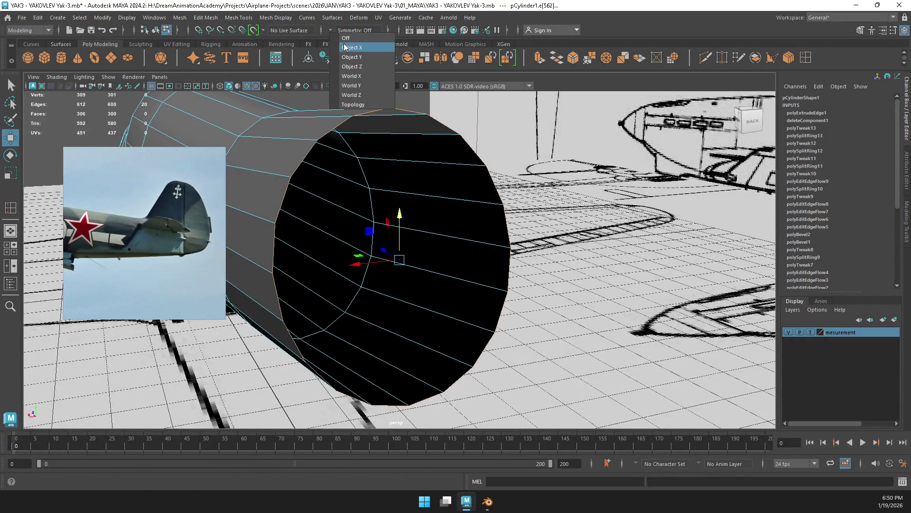
pyautogui.click(361, 47)
pyautogui.press('r')
pyautogui.moveTo(425, 266)
pyautogui.mouseDown()
pyautogui.moveTo(439, 268)
pyautogui.moveTo(446, 255)
pyautogui.mouseUp()
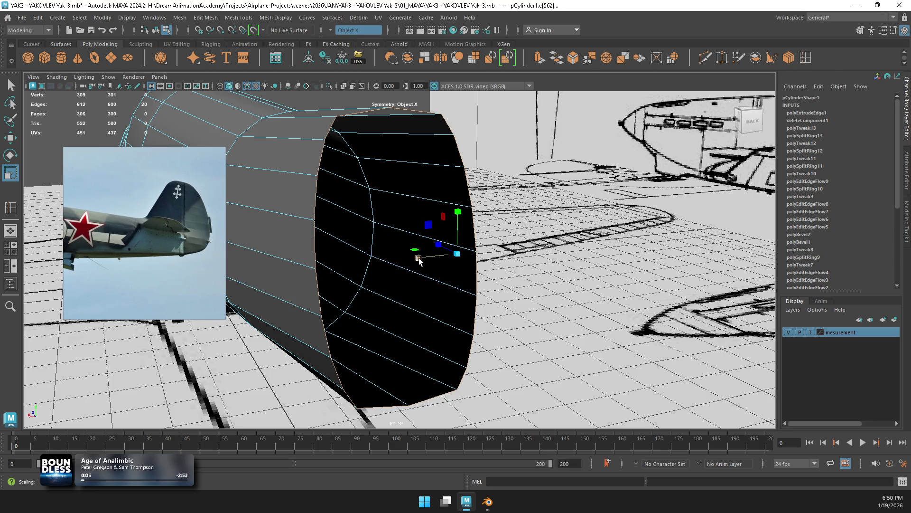
pyautogui.click(338, 32)
pyautogui.click(339, 32)
# Step: Squeeze the end loop into a thin vertical sliver and cap the opening with Fill Hole
pyautogui.click(366, 112)
pyautogui.doubleClick(366, 113)
pyautogui.moveTo(359, 264); pyautogui.dragTo(400, 261)
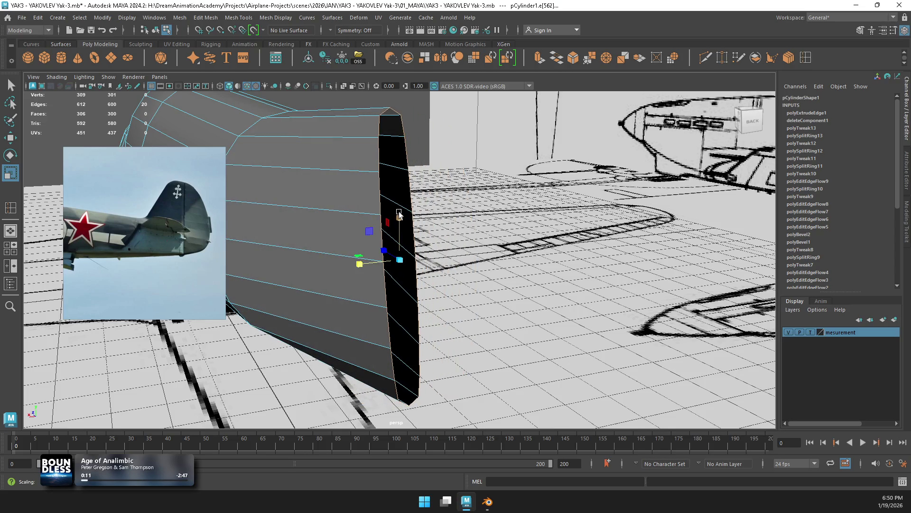
pyautogui.rightClick(399, 214)
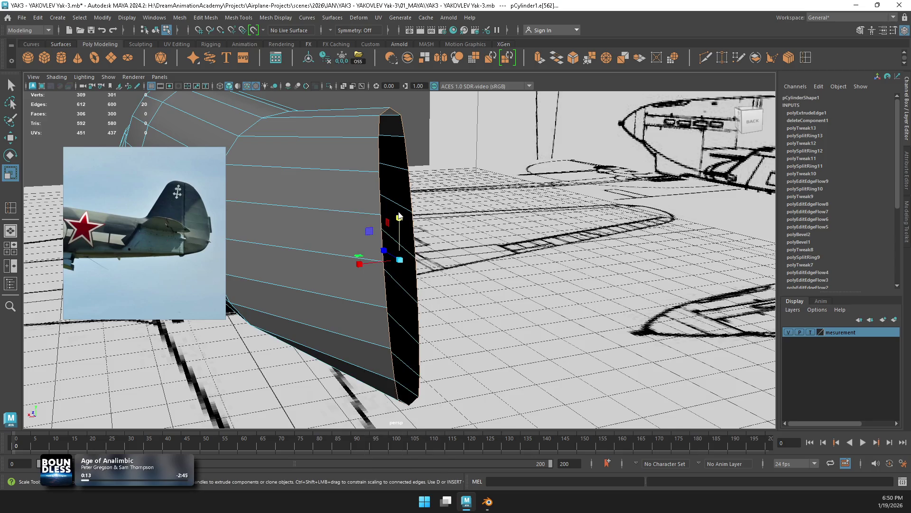
pyautogui.keyDown('shift'); pyautogui.rightClick(398, 214); pyautogui.keyUp('shift')
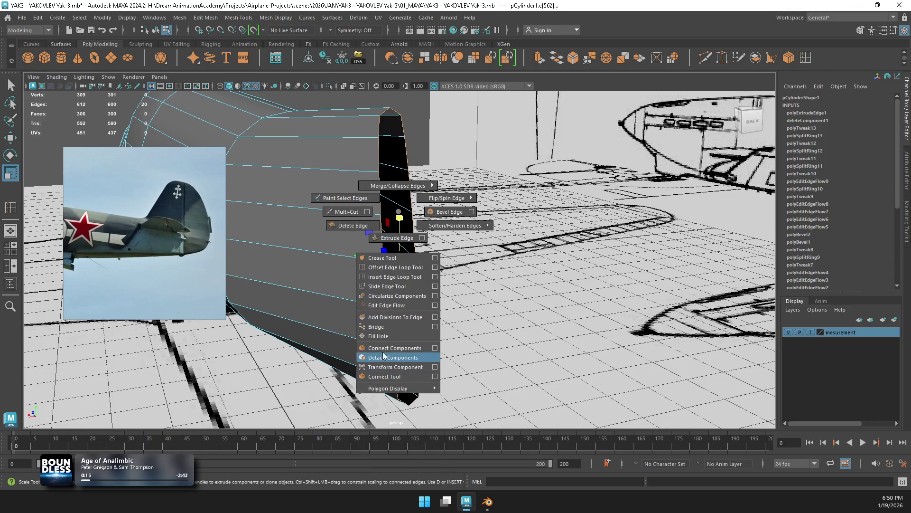
pyautogui.click(379, 336)
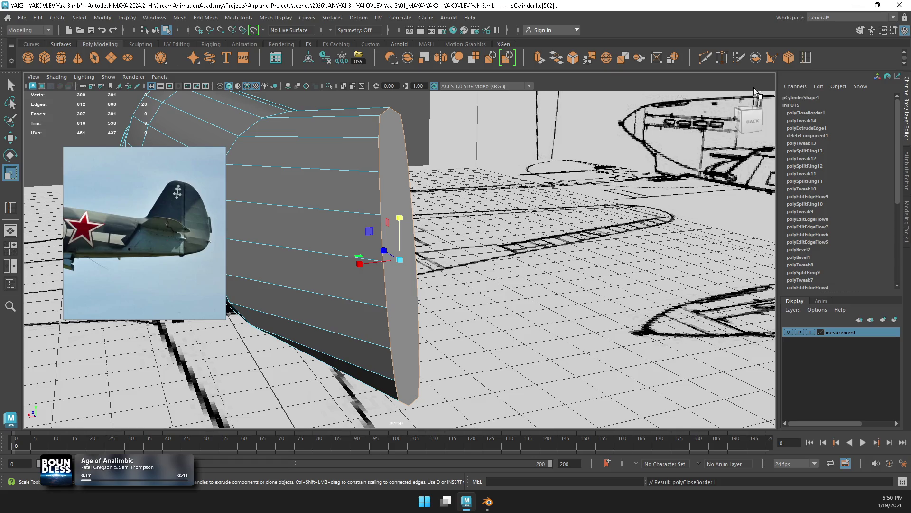
pyautogui.click(705, 57)
# Step: Cut the rear cap face from its top vertex down to its bottom vertex
pyautogui.click(390, 108)
pyautogui.keyDown('alt'); pyautogui.moveTo(390, 108); pyautogui.dragTo(456, 253); pyautogui.keyUp('alt')
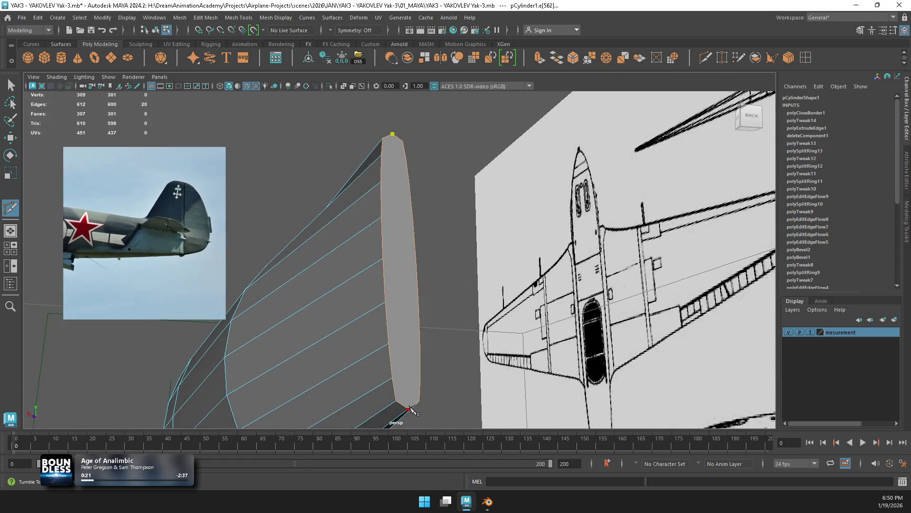
pyautogui.click(409, 409)
pyautogui.press('Return')
# Step: Add a second cut from the bottom vertex across the cap's side vertices
pyautogui.click(393, 378)
pyautogui.keyDown('alt'); pyautogui.moveTo(393, 379); pyautogui.dragTo(409, 381); pyautogui.keyUp('alt')
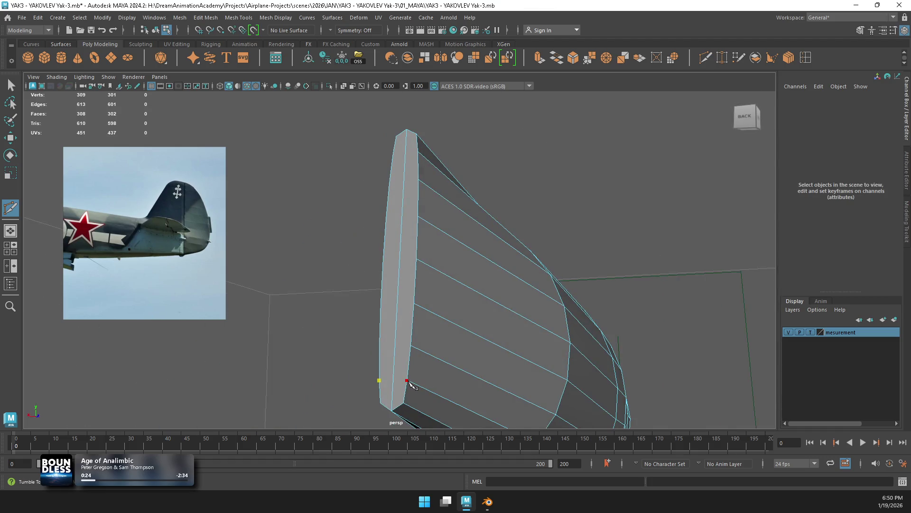
pyautogui.click(414, 347)
pyautogui.keyDown('alt'); pyautogui.moveTo(414, 347); pyautogui.dragTo(425, 352); pyautogui.keyUp('alt')
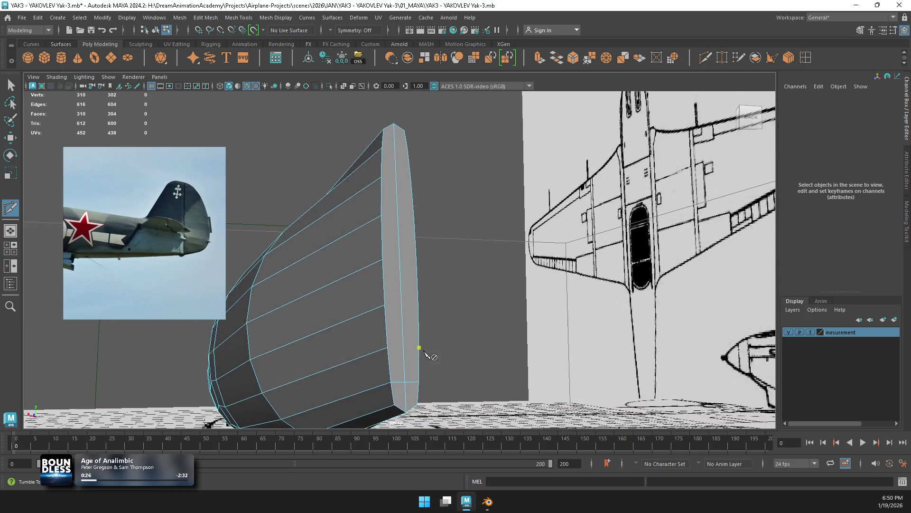
pyautogui.click(385, 305)
pyautogui.keyDown('alt'); pyautogui.moveTo(404, 300); pyautogui.dragTo(411, 306); pyautogui.keyUp('alt')
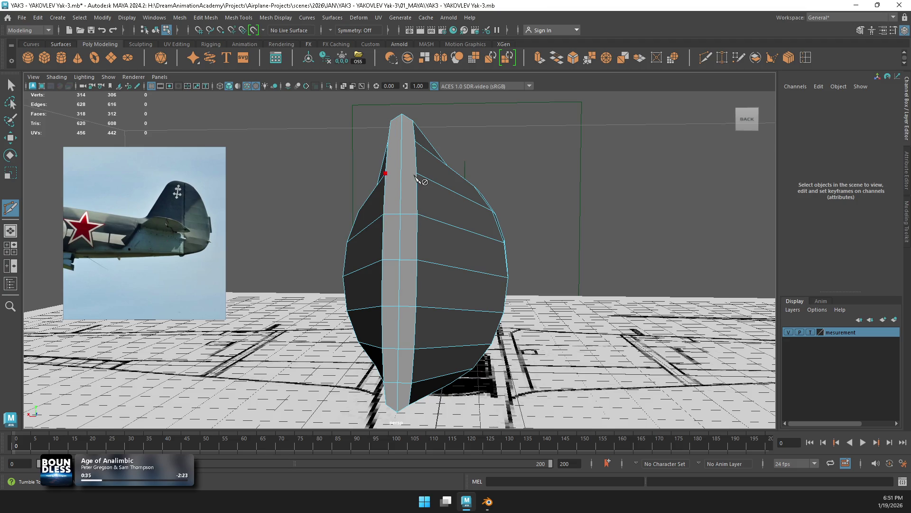
pyautogui.moveTo(419, 177)
pyautogui.keyDown('alt'); pyautogui.mouseDown()
pyautogui.moveTo(428, 177)
pyautogui.moveTo(423, 149)
pyautogui.mouseUp(); pyautogui.keyUp('alt')
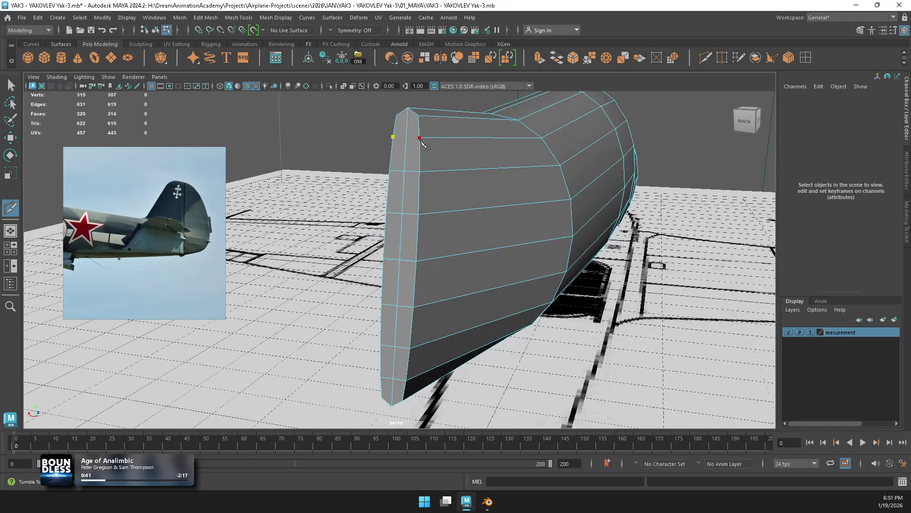
pyautogui.press('w')
pyautogui.moveTo(427, 199)
pyautogui.keyDown('alt'); pyautogui.mouseDown()
pyautogui.moveTo(433, 222)
pyautogui.moveTo(352, 219)
pyautogui.moveTo(299, 238)
pyautogui.mouseUp(); pyautogui.keyUp('alt')
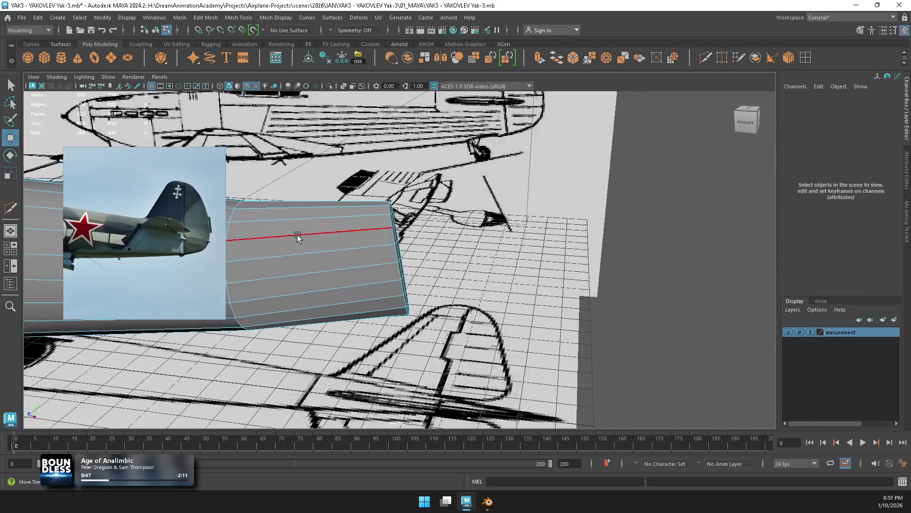
# Step: Scale the rear fuselage edge loop along X in top view to match the blueprint width
pyautogui.moveTo(228, 223); pyautogui.dragTo(234, 192, button='right')
pyautogui.click(360, 254)
pyautogui.press('space')
pyautogui.press('space')
pyautogui.press('f')
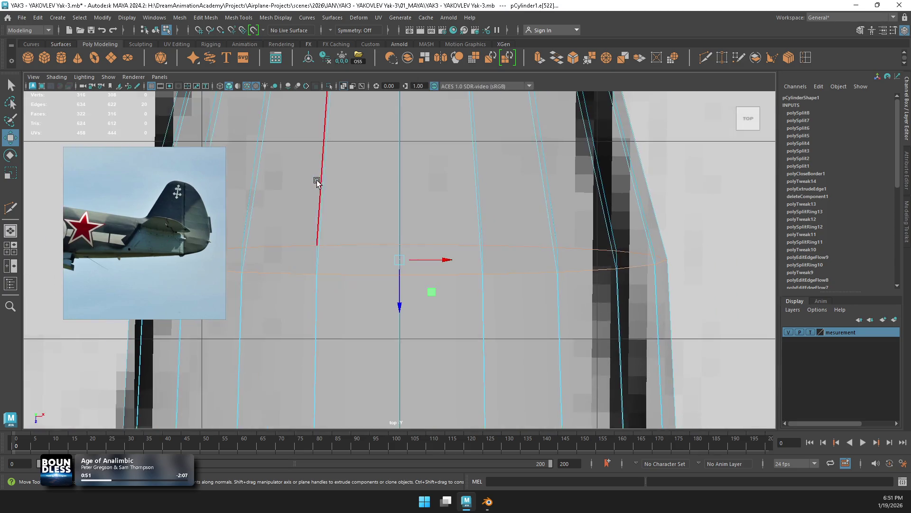
pyautogui.scroll(-2, 406, 244)
pyautogui.moveTo(450, 260); pyautogui.dragTo(437, 261)
pyautogui.hotkey('ctrl', 'z')
pyautogui.press('r')
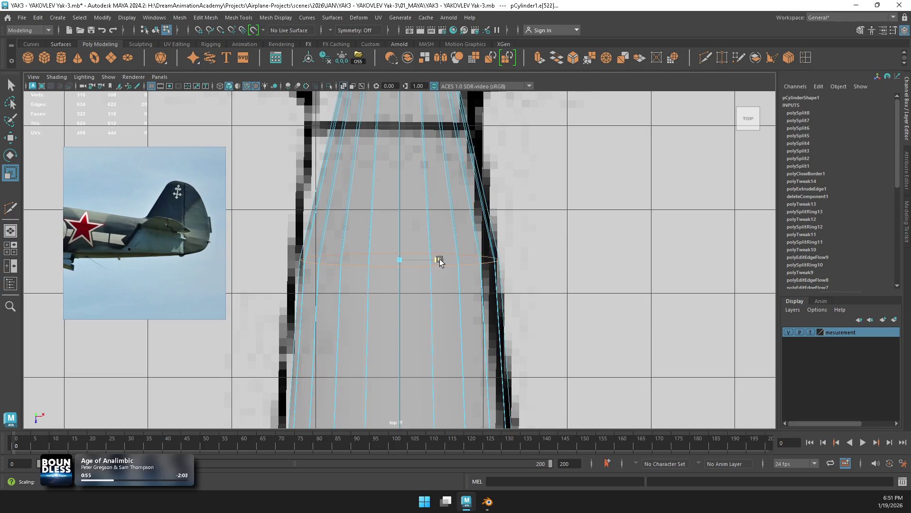
pyautogui.scroll(-2, 417, 236)
pyautogui.scroll(-5, 418, 236)
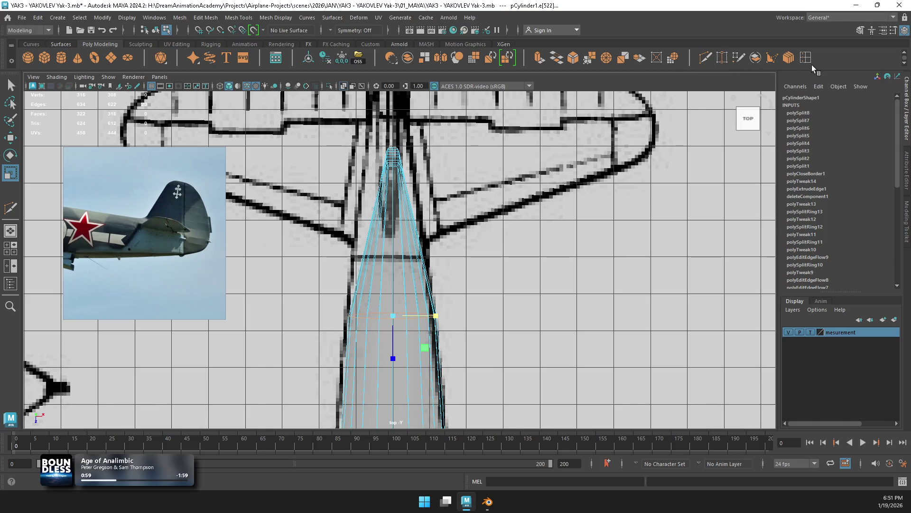
# Step: Insert an edge loop across the rear fuselage, undo it, and select a top face at the tail
pyautogui.keyDown('shift'); pyautogui.moveTo(324, 241); pyautogui.dragTo(379, 262, button='right'); pyautogui.keyUp('shift')
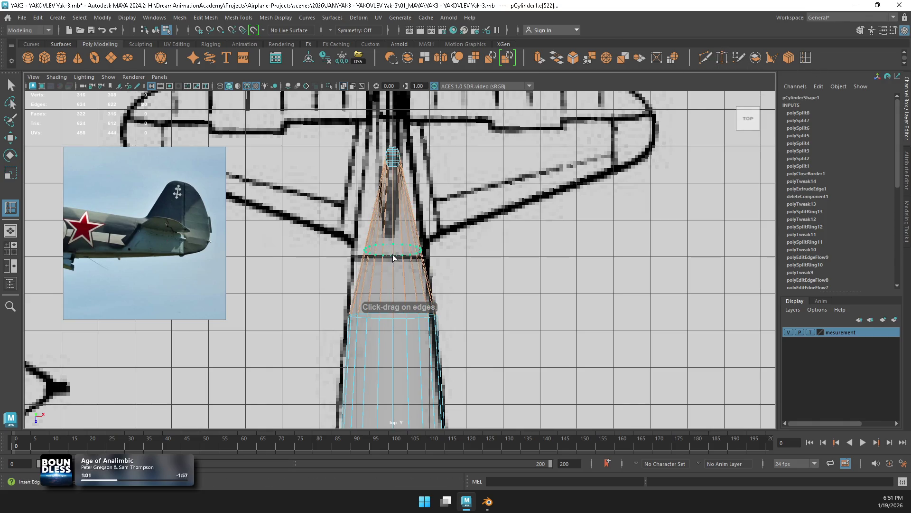
pyautogui.click(392, 260)
pyautogui.press('space')
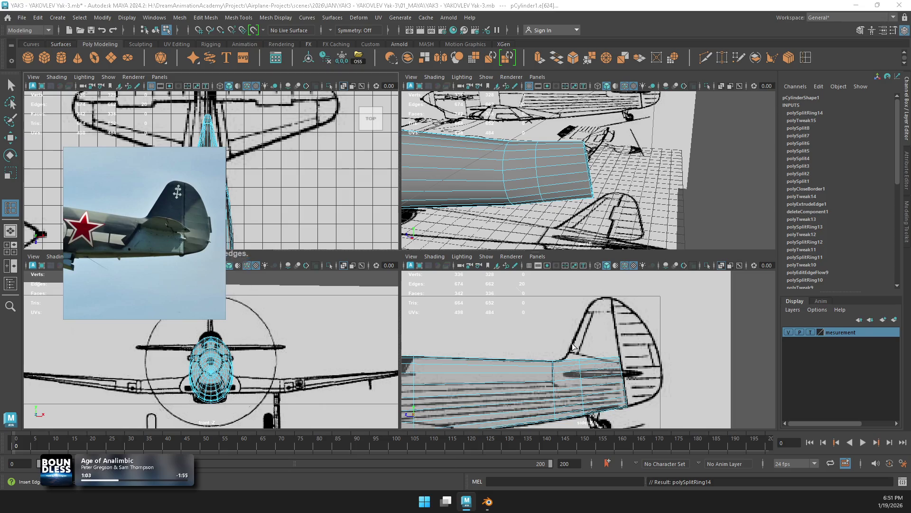
pyautogui.press('space')
pyautogui.hotkey('ctrl', 'z')
pyautogui.moveTo(379, 283); pyautogui.dragTo(379, 247, button='right')
pyautogui.press('w')
pyautogui.click(378, 291)
pyautogui.click(379, 292)
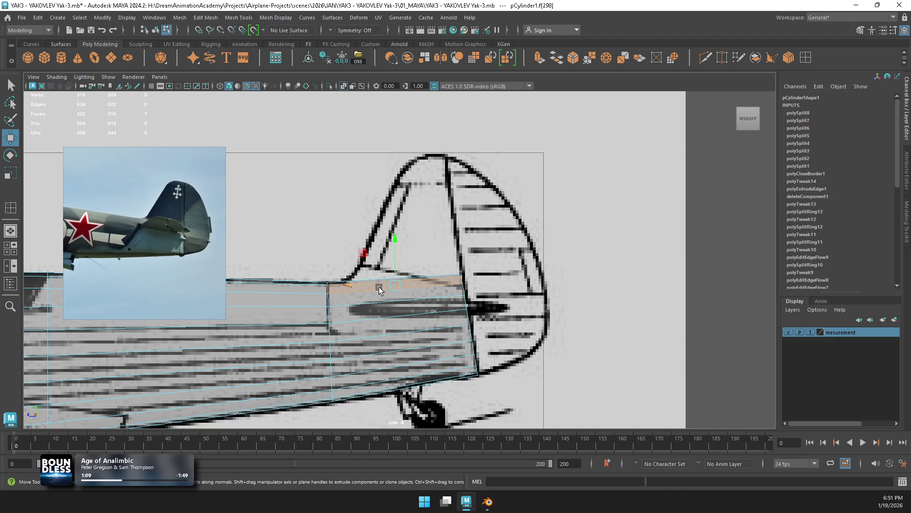
# Step: Narrow the selected tail top faces along X with Object X symmetry, then turn symmetry off
pyautogui.press('space')
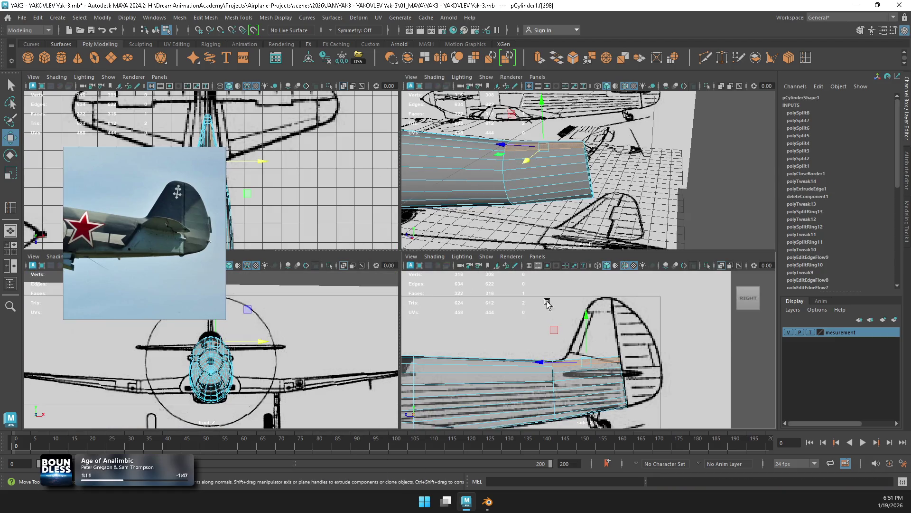
pyautogui.click(331, 30)
pyautogui.click(353, 47)
pyautogui.press('space')
pyautogui.moveTo(463, 192)
pyautogui.keyDown('alt'); pyautogui.mouseDown()
pyautogui.moveTo(437, 234)
pyautogui.moveTo(456, 217)
pyautogui.moveTo(401, 216)
pyautogui.moveTo(407, 123)
pyautogui.moveTo(455, 131)
pyautogui.mouseUp(); pyautogui.keyUp('alt')
pyautogui.press('r')
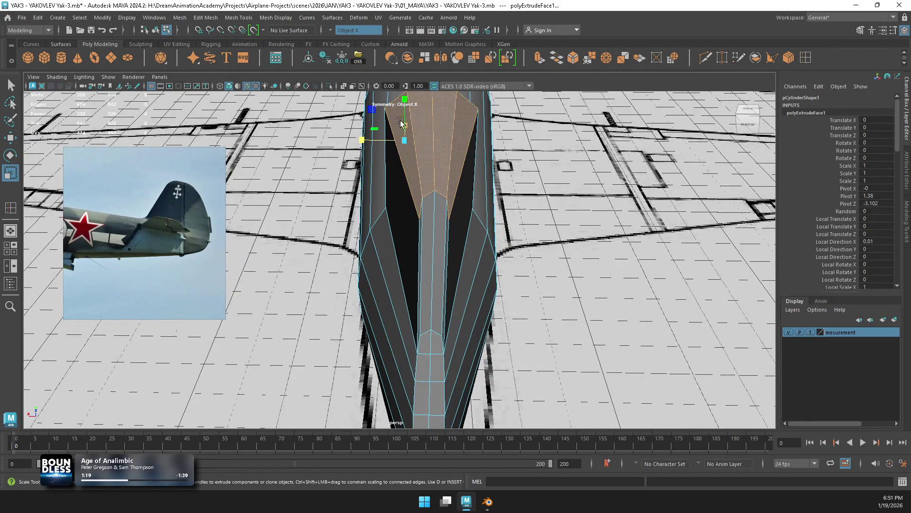
pyautogui.moveTo(456, 130); pyautogui.dragTo(449, 157, button='middle')
pyautogui.moveTo(449, 158)
pyautogui.keyDown('alt'); pyautogui.mouseDown()
pyautogui.moveTo(499, 179)
pyautogui.moveTo(450, 200)
pyautogui.mouseUp(); pyautogui.keyUp('alt')
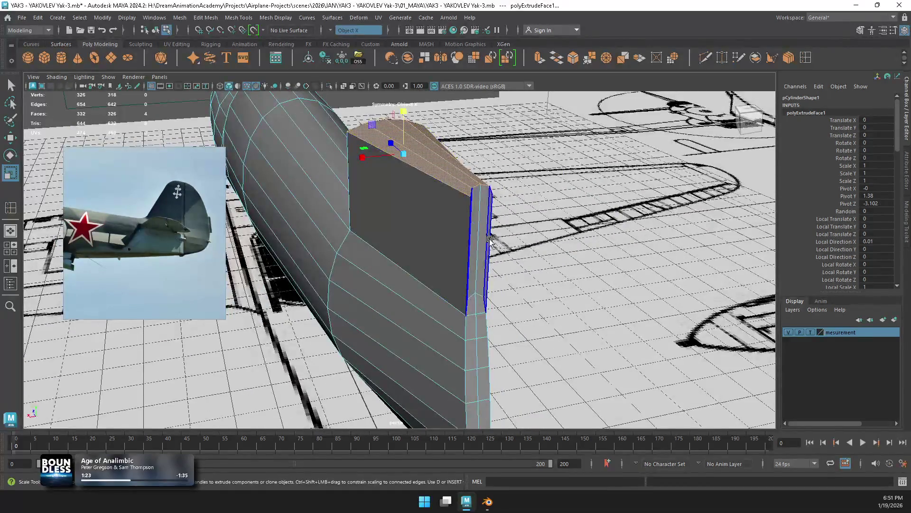
pyautogui.keyDown('alt'); pyautogui.moveTo(477, 238); pyautogui.dragTo(408, 204); pyautogui.keyUp('alt')
pyautogui.click(339, 30)
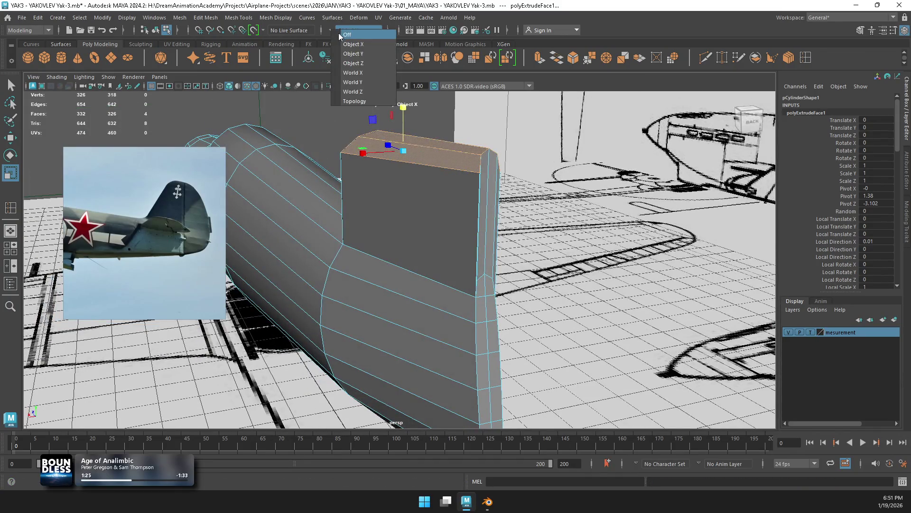
pyautogui.click(346, 37)
# Step: Select the four top faces at the tail and undo the earlier narrowing
pyautogui.moveTo(446, 171)
pyautogui.keyDown('alt'); pyautogui.mouseDown()
pyautogui.moveTo(469, 141)
pyautogui.moveTo(464, 131)
pyautogui.mouseUp(); pyautogui.keyUp('alt')
pyautogui.doubleClick(453, 152)
pyautogui.click(395, 138)
pyautogui.moveTo(395, 138)
pyautogui.keyDown('alt'); pyautogui.mouseDown()
pyautogui.moveTo(422, 148)
pyautogui.moveTo(442, 184)
pyautogui.moveTo(427, 124)
pyautogui.moveTo(437, 138)
pyautogui.moveTo(447, 125)
pyautogui.mouseUp(); pyautogui.keyUp('alt')
pyautogui.keyDown('shift'); pyautogui.doubleClick(443, 185); pyautogui.keyUp('shift')
pyautogui.moveTo(419, 175)
pyautogui.keyDown('alt'); pyautogui.mouseDown()
pyautogui.moveTo(472, 159)
pyautogui.moveTo(433, 206)
pyautogui.moveTo(425, 194)
pyautogui.moveTo(407, 198)
pyautogui.mouseUp(); pyautogui.keyUp('alt')
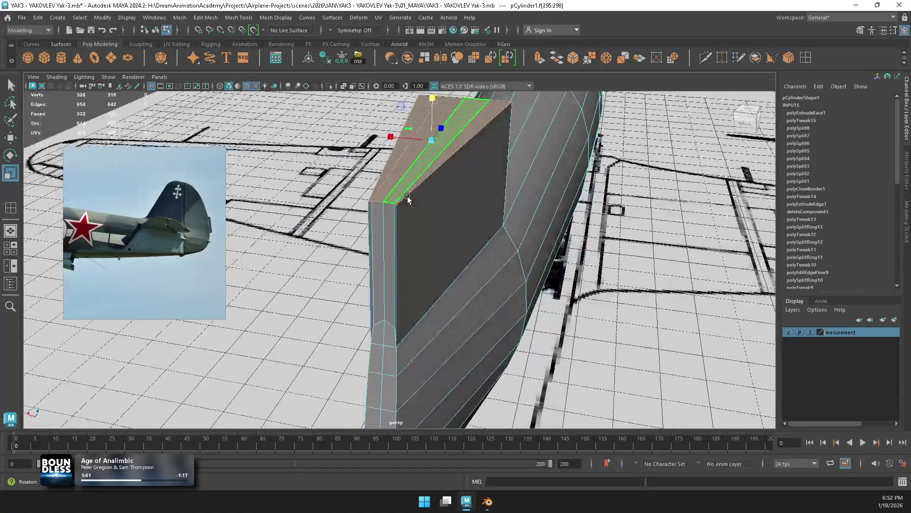
pyautogui.hotkey('ctrl', 'z')
pyautogui.hotkey('ctrl', 'z')
pyautogui.hotkey('ctrl', 'z')
pyautogui.hotkey('ctrl', 'z')
pyautogui.hotkey('ctrl', 'z')
pyautogui.hotkey('ctrl', 'z')
pyautogui.hotkey('ctrl', 'z')
pyautogui.hotkey('ctrl', 'z')
pyautogui.hotkey('ctrl', 'z')
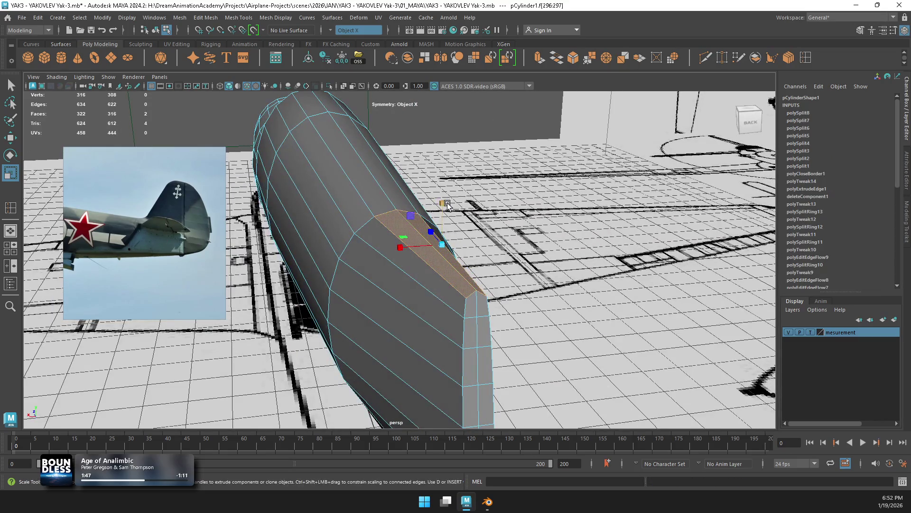
# Step: Extrude the four top tail faces upward into a fin stub
pyautogui.press('w')
pyautogui.keyDown('shift'); pyautogui.moveTo(447, 204); pyautogui.dragTo(456, 124); pyautogui.keyUp('shift')
pyautogui.scroll(-2, 473, 110)
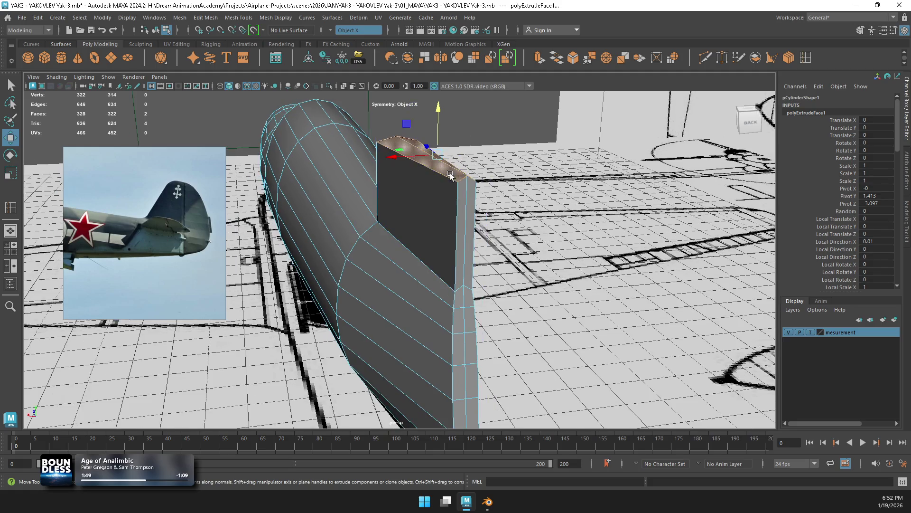
pyautogui.press('space')
pyautogui.press('space')
pyautogui.press('space')
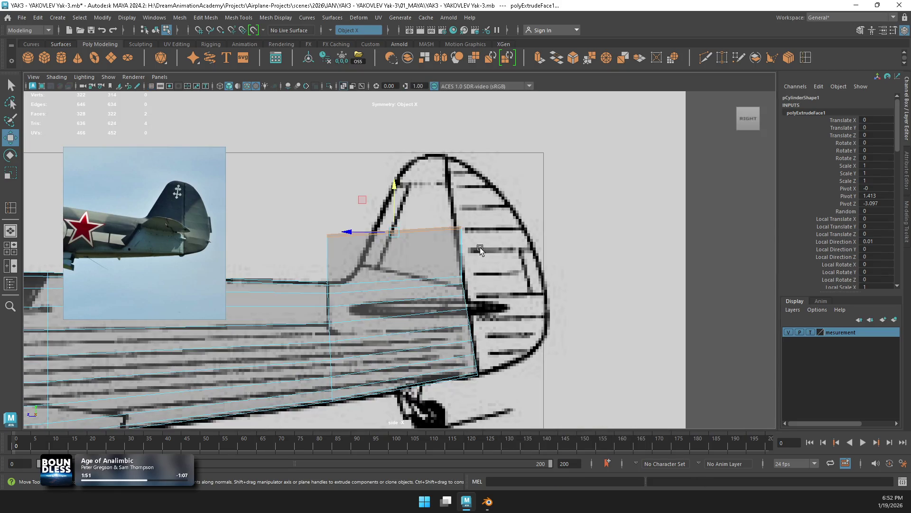
# Step: Shrink the fin's top face inward and add a horizontal edge loop near the fin top
pyautogui.moveTo(380, 255)
pyautogui.mouseDown()
pyautogui.moveTo(333, 258)
pyautogui.moveTo(367, 256)
pyautogui.moveTo(389, 145)
pyautogui.moveTo(374, 165)
pyautogui.mouseUp()
pyautogui.moveTo(352, 209); pyautogui.dragTo(309, 190, button='right')
pyautogui.moveTo(316, 157)
pyautogui.mouseDown()
pyautogui.moveTo(356, 184)
pyautogui.moveTo(339, 167)
pyautogui.moveTo(383, 172)
pyautogui.moveTo(397, 163)
pyautogui.mouseUp()
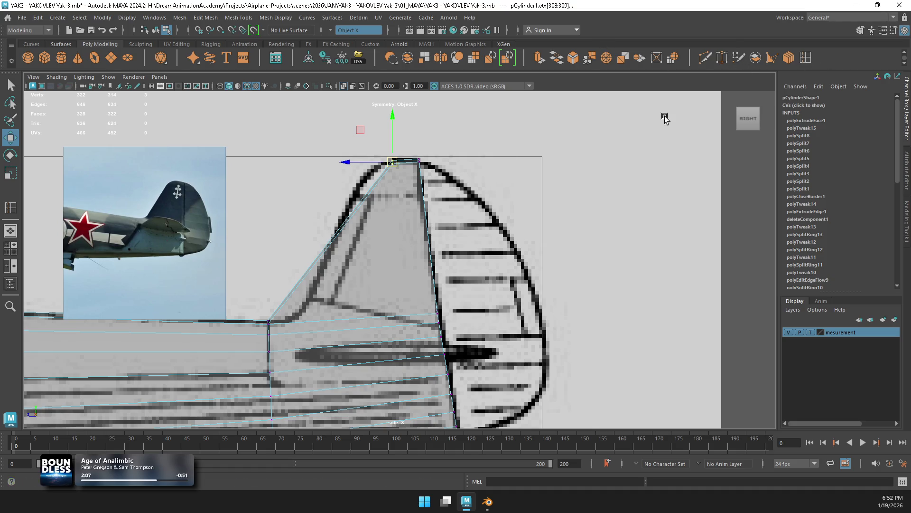
pyautogui.keyDown('shift'); pyautogui.moveTo(399, 209); pyautogui.dragTo(369, 209, button='right'); pyautogui.keyUp('shift')
pyautogui.click(371, 193)
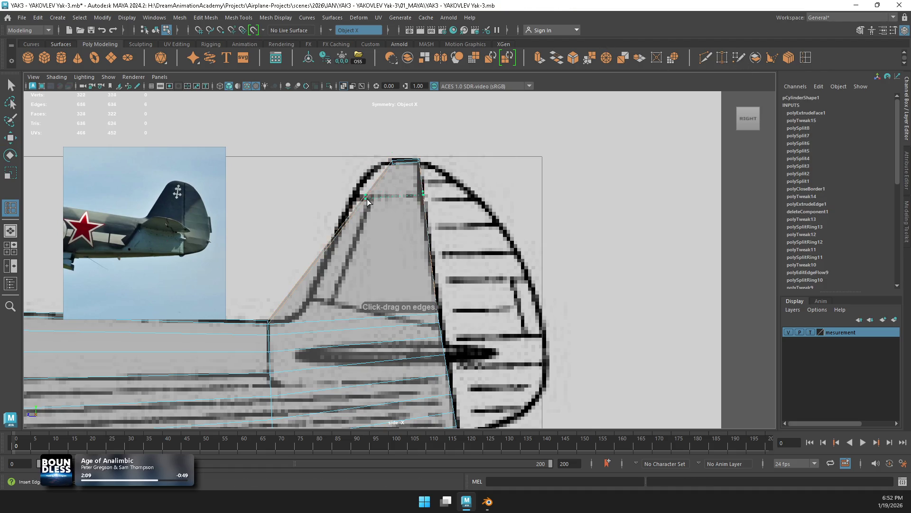
pyautogui.press('r')
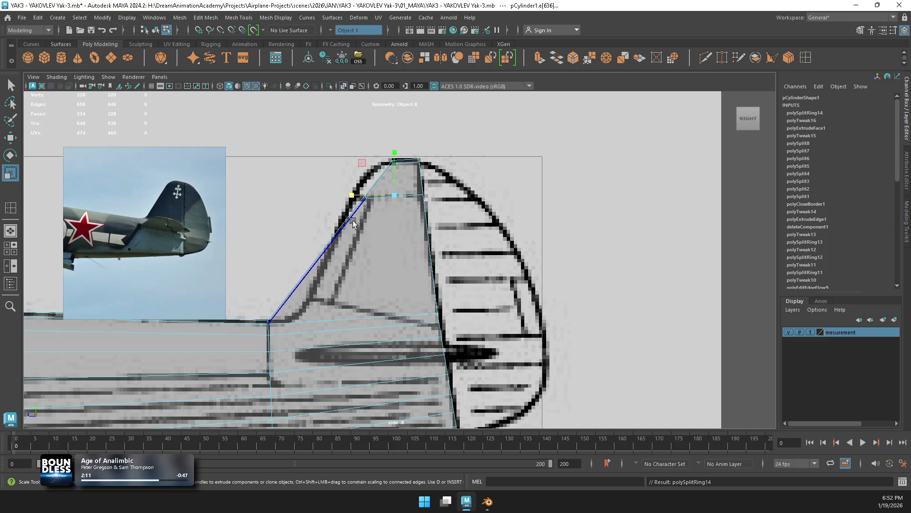
# Step: Add three more horizontal edge loops lower down the fin toward its root
pyautogui.press('y')
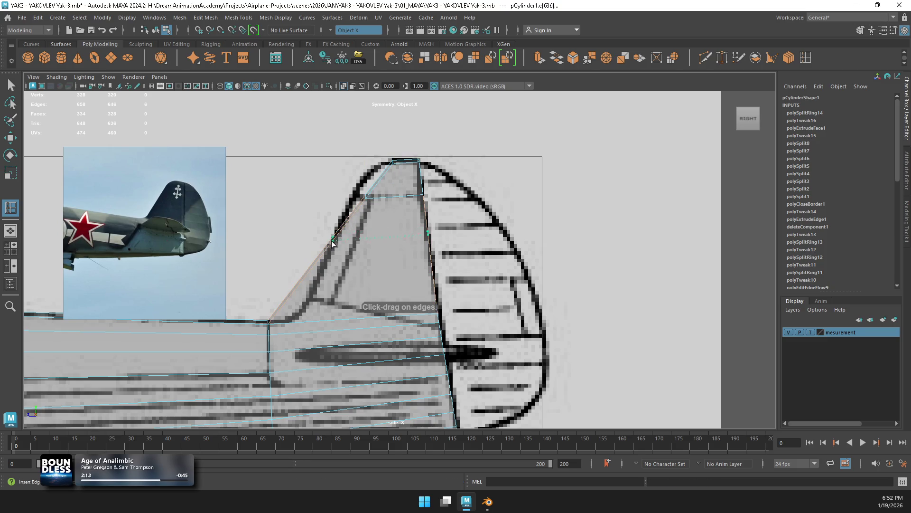
pyautogui.click(336, 237)
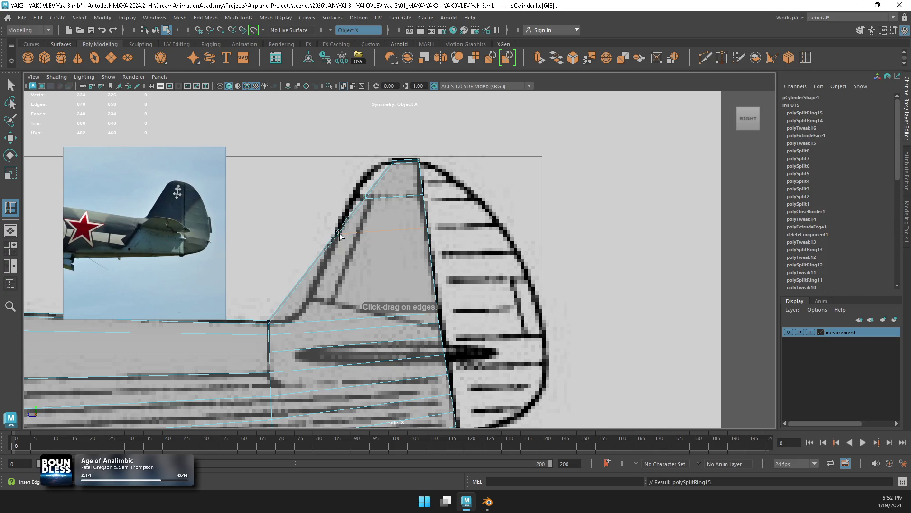
pyautogui.click(430, 257)
pyautogui.moveTo(435, 282); pyautogui.dragTo(434, 284)
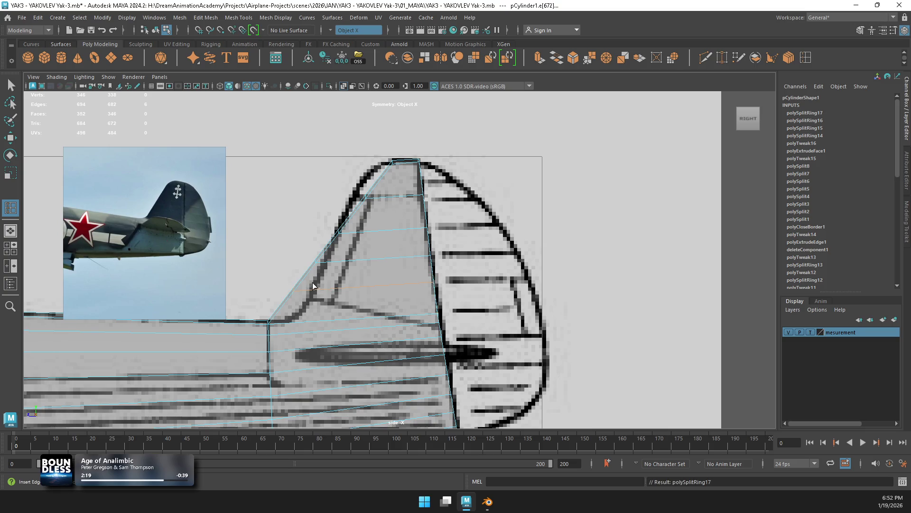
pyautogui.click(437, 304)
# Step: Try shifting the fin-root vertices to the right, undoing both attempts
pyautogui.press('w')
pyautogui.moveTo(318, 219); pyautogui.dragTo(266, 220, button='right')
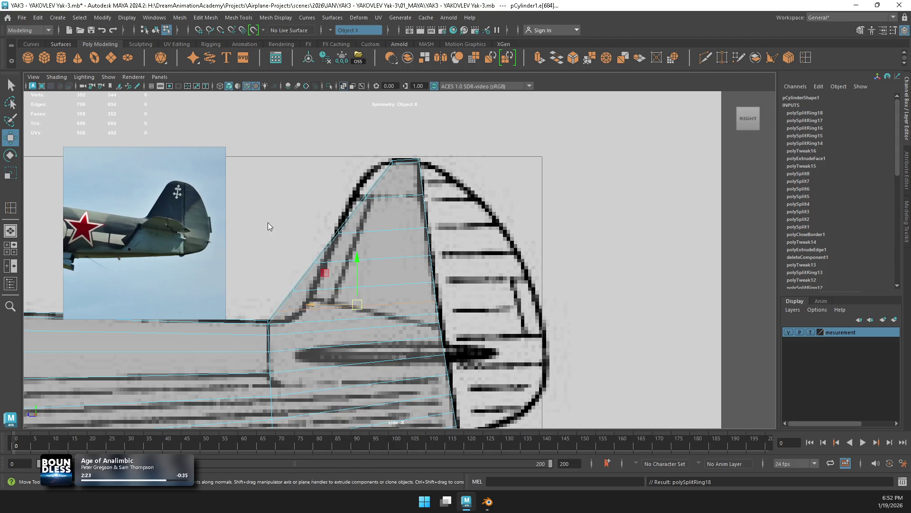
pyautogui.moveTo(267, 295)
pyautogui.mouseDown()
pyautogui.moveTo(291, 319)
pyautogui.moveTo(273, 311)
pyautogui.mouseUp()
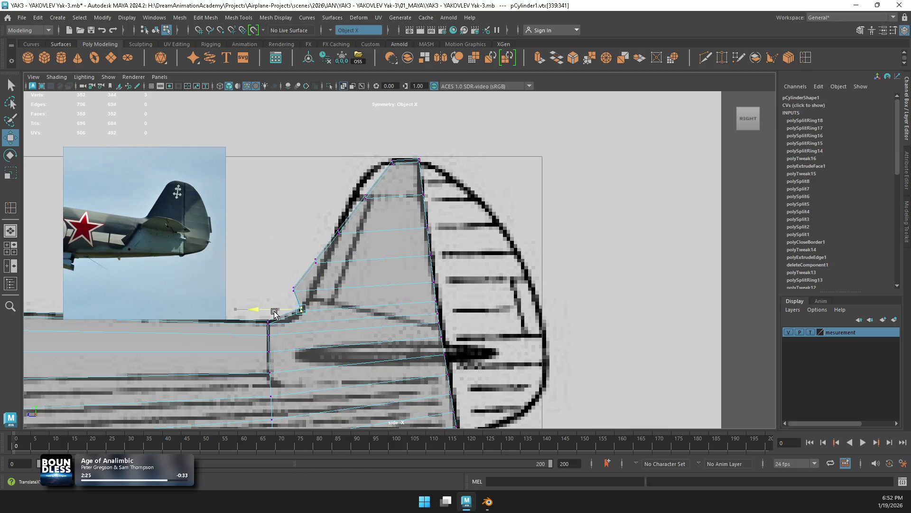
pyautogui.moveTo(326, 276)
pyautogui.mouseDown()
pyautogui.moveTo(285, 291)
pyautogui.moveTo(295, 294)
pyautogui.mouseUp()
pyautogui.hotkey('ctrl', 'z')
pyautogui.hotkey('ctrl', 'z')
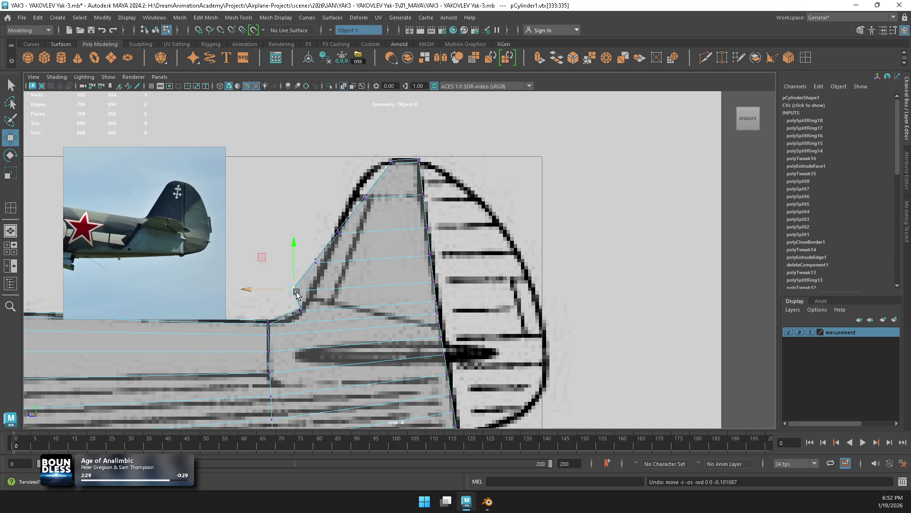
pyautogui.moveTo(247, 309); pyautogui.dragTo(266, 310)
pyautogui.hotkey('ctrl', 'z')
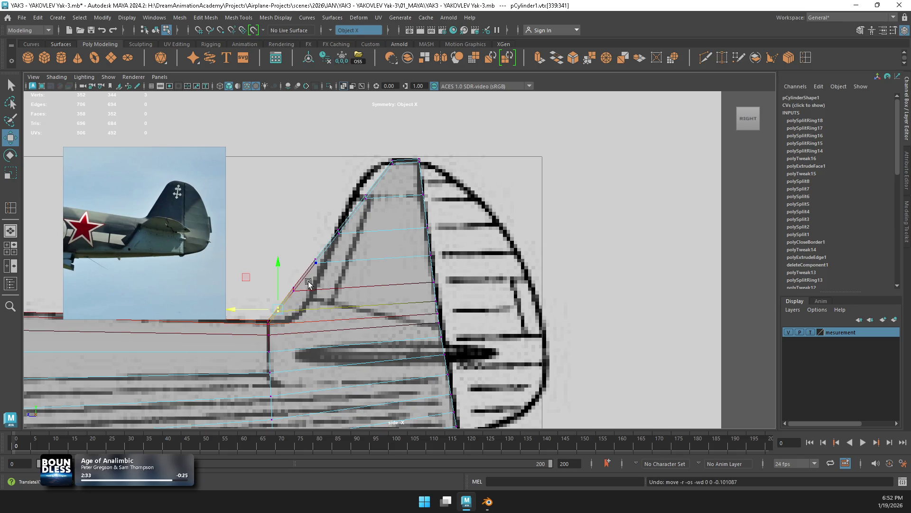
# Step: Move the fin's leading-edge vertices onto the blueprint's curved fin outline
pyautogui.moveTo(332, 255)
pyautogui.mouseDown()
pyautogui.moveTo(295, 264)
pyautogui.moveTo(289, 290)
pyautogui.moveTo(271, 307)
pyautogui.moveTo(279, 308)
pyautogui.mouseUp()
pyautogui.click(293, 288)
pyautogui.click(278, 308)
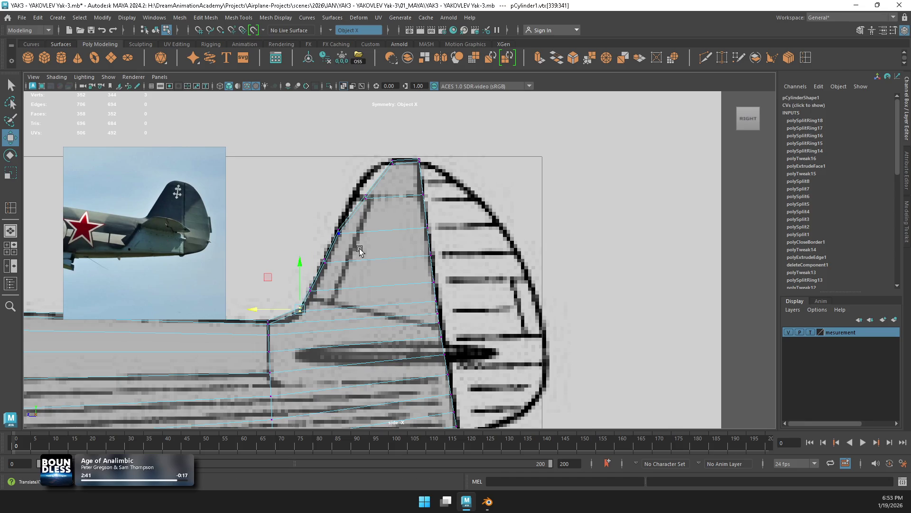
pyautogui.click(372, 206)
pyautogui.moveTo(323, 195); pyautogui.dragTo(310, 196)
# Step: Add an edge loop near the fin top and pull its leading-edge vertex left to round the tip
pyautogui.press('y')
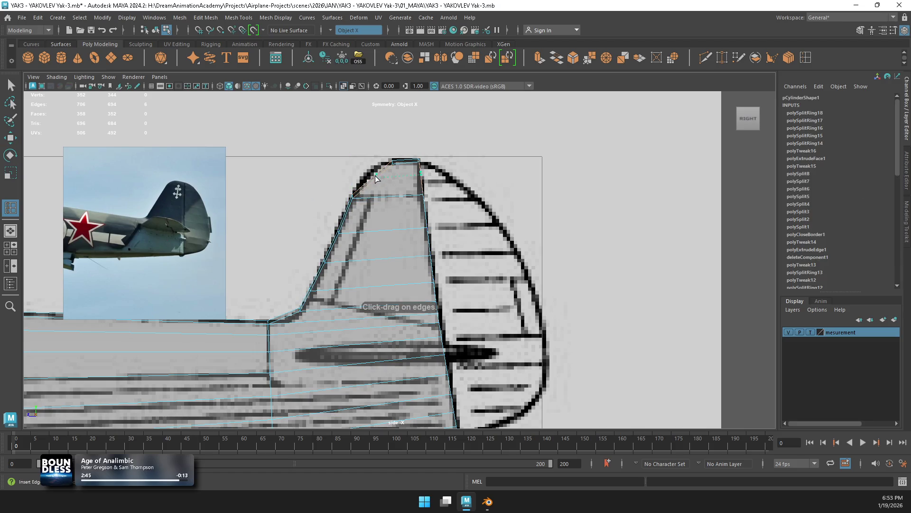
pyautogui.click(373, 181)
pyautogui.press('w')
pyautogui.moveTo(374, 182); pyautogui.dragTo(337, 180, button='right')
pyautogui.click(373, 177)
pyautogui.moveTo(349, 176); pyautogui.dragTo(337, 180)
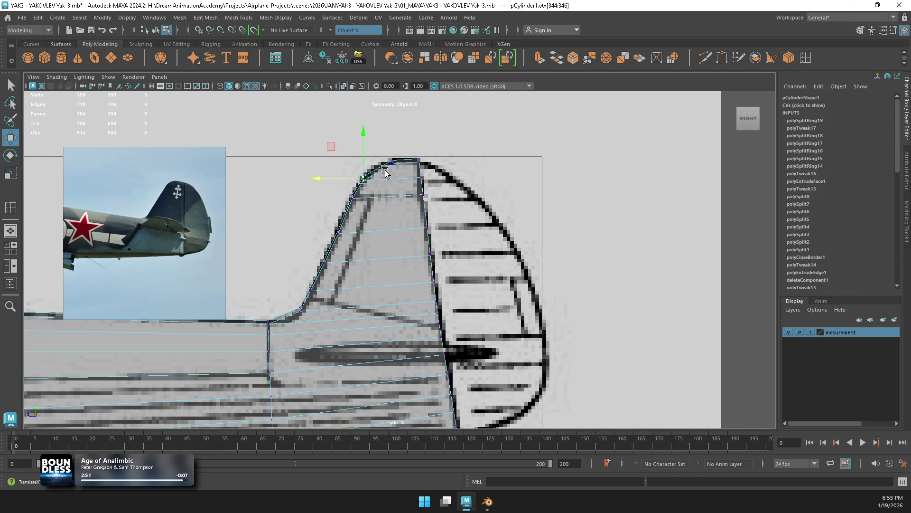
# Step: Orbit the perspective view around the shaped fin to inspect it
pyautogui.press('space')
pyautogui.press('space')
pyautogui.moveTo(450, 199)
pyautogui.keyDown('alt'); pyautogui.mouseDown()
pyautogui.moveTo(558, 272)
pyautogui.moveTo(388, 219)
pyautogui.mouseUp(); pyautogui.keyUp('alt')
pyautogui.moveTo(388, 218)
pyautogui.mouseDown(button='right')
pyautogui.moveTo(377, 239)
pyautogui.moveTo(388, 204)
pyautogui.mouseUp(button='right')
pyautogui.click(383, 332)
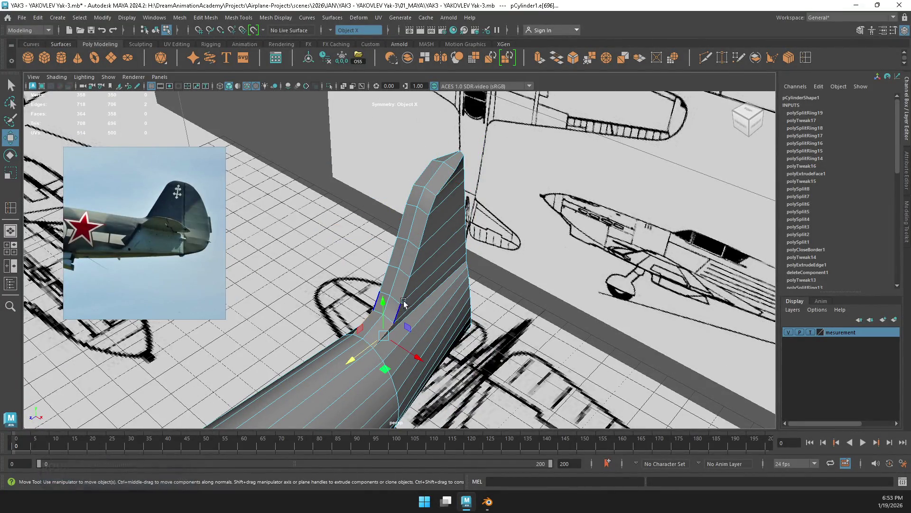
# Step: Slide a fin edge loop sideways in X and round out the selected fuselage edges
pyautogui.doubleClick(450, 172)
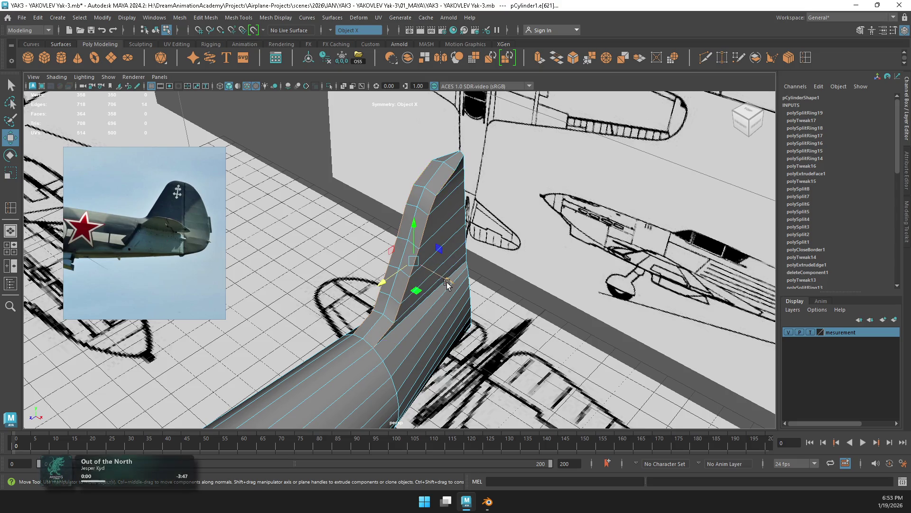
pyautogui.moveTo(448, 279)
pyautogui.mouseDown()
pyautogui.moveTo(417, 254)
pyautogui.moveTo(439, 259)
pyautogui.moveTo(374, 243)
pyautogui.moveTo(382, 264)
pyautogui.mouseUp()
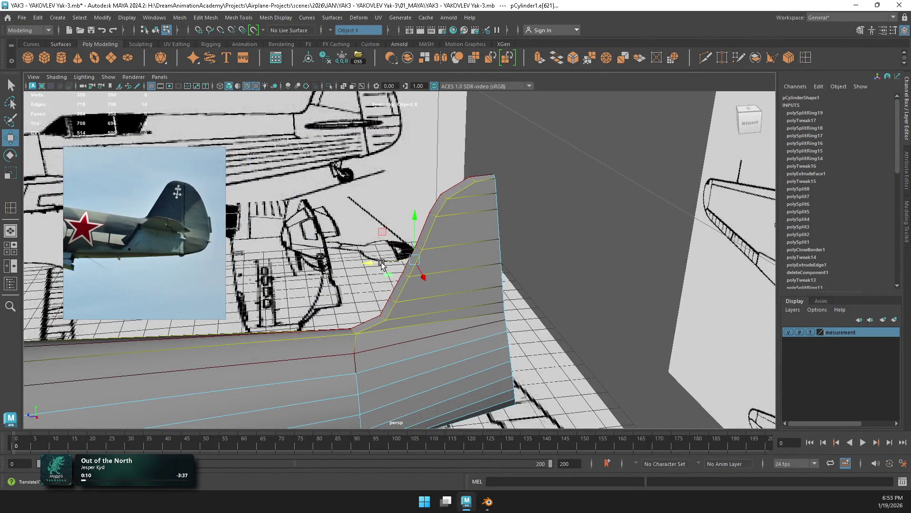
pyautogui.click(335, 365)
pyautogui.keyDown('shift'); pyautogui.moveTo(405, 304); pyautogui.dragTo(403, 347, button='right'); pyautogui.keyUp('shift')
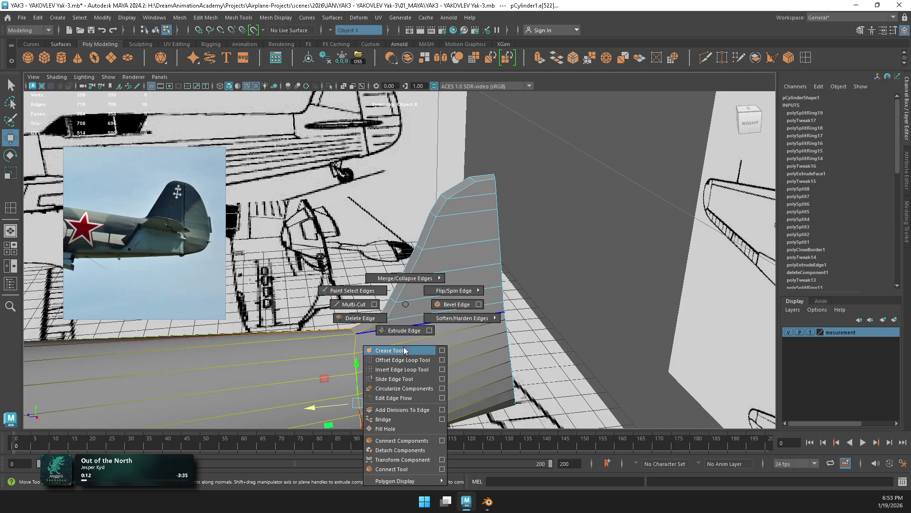
pyautogui.keyDown('shift'); pyautogui.moveTo(397, 390); pyautogui.dragTo(397, 389, button='right'); pyautogui.keyUp('shift')
pyautogui.keyDown('alt'); pyautogui.moveTo(409, 302); pyautogui.dragTo(421, 289); pyautogui.keyUp('alt')
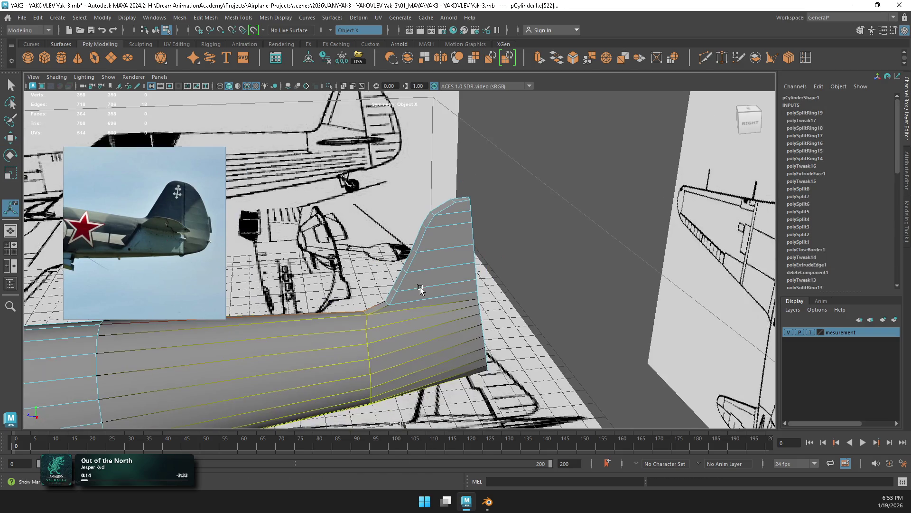
# Step: Insert a vertical edge loop around the fuselage ahead of the fin and select it at the fin base
pyautogui.click(789, 61)
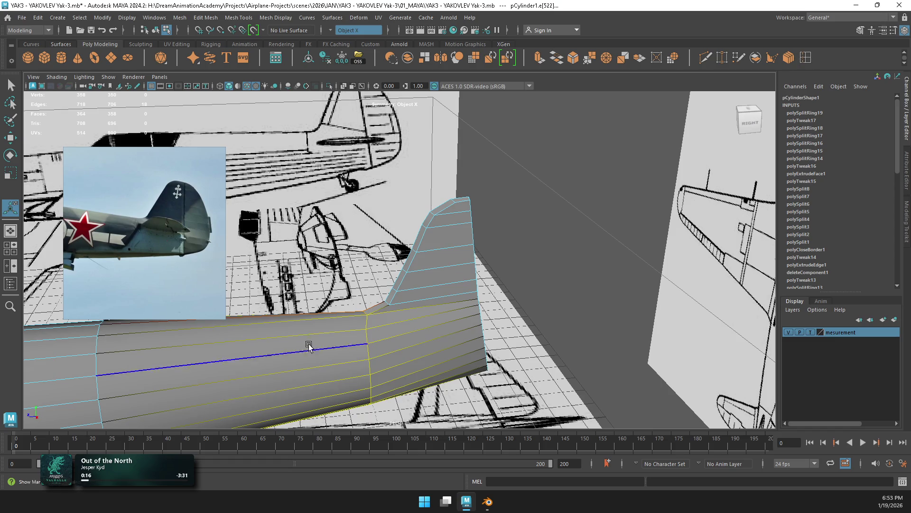
pyautogui.click(243, 357)
pyautogui.keyDown('alt'); pyautogui.moveTo(381, 332); pyautogui.dragTo(223, 340); pyautogui.keyUp('alt')
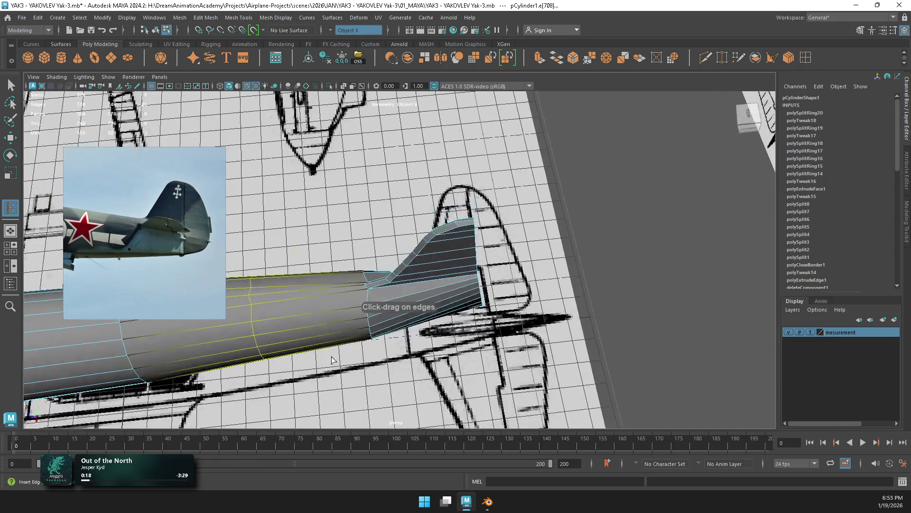
pyautogui.press('r')
pyautogui.press('e')
pyautogui.keyDown('alt'); pyautogui.moveTo(431, 334); pyautogui.dragTo(335, 343); pyautogui.keyUp('alt')
pyautogui.doubleClick(342, 295)
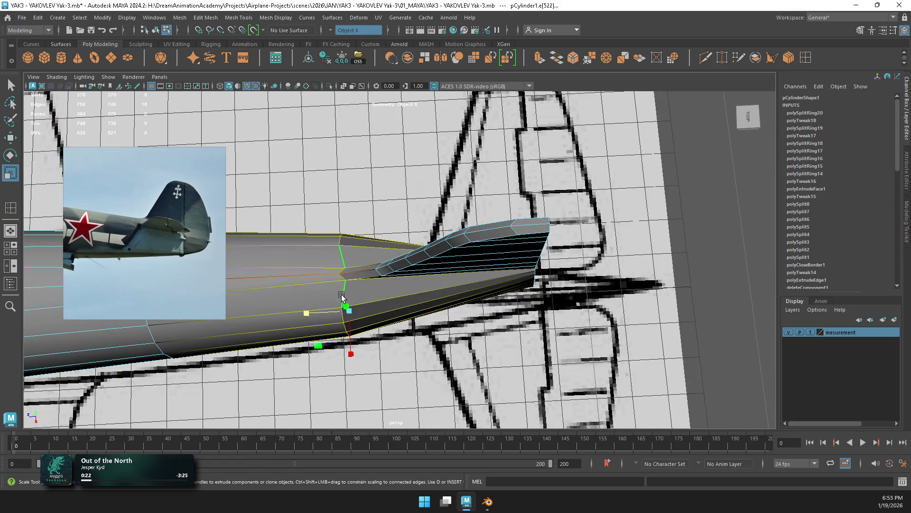
# Step: Scale the fin-base fuselage loop inward in two passes, then deselect and review the slimmer tail
pyautogui.moveTo(306, 313)
pyautogui.mouseDown()
pyautogui.moveTo(361, 332)
pyautogui.moveTo(427, 285)
pyautogui.moveTo(418, 327)
pyautogui.moveTo(371, 350)
pyautogui.moveTo(380, 372)
pyautogui.mouseUp()
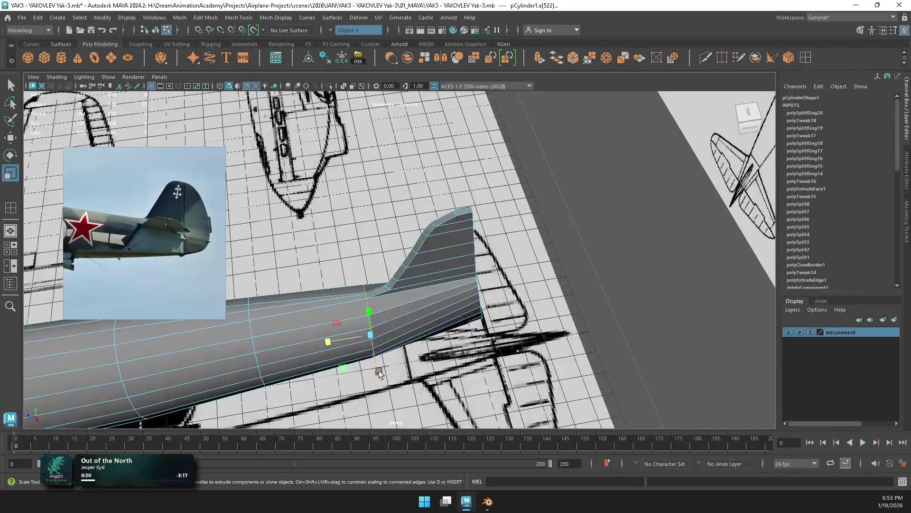
pyautogui.moveTo(380, 375); pyautogui.dragTo(372, 356, button='middle')
pyautogui.moveTo(373, 357)
pyautogui.keyDown('alt'); pyautogui.mouseDown()
pyautogui.moveTo(399, 244)
pyautogui.moveTo(421, 215)
pyautogui.moveTo(229, 235)
pyautogui.moveTo(380, 257)
pyautogui.moveTo(456, 215)
pyautogui.mouseUp(); pyautogui.keyUp('alt')
pyautogui.moveTo(456, 214); pyautogui.dragTo(438, 168, button='right')
pyautogui.moveTo(438, 167)
pyautogui.keyDown('alt'); pyautogui.mouseDown()
pyautogui.moveTo(436, 211)
pyautogui.moveTo(456, 252)
pyautogui.moveTo(429, 272)
pyautogui.mouseUp(); pyautogui.keyUp('alt')
pyautogui.moveTo(418, 306)
pyautogui.keyDown('alt'); pyautogui.mouseDown()
pyautogui.moveTo(376, 306)
pyautogui.moveTo(428, 272)
pyautogui.moveTo(403, 234)
pyautogui.mouseUp(); pyautogui.keyUp('alt')
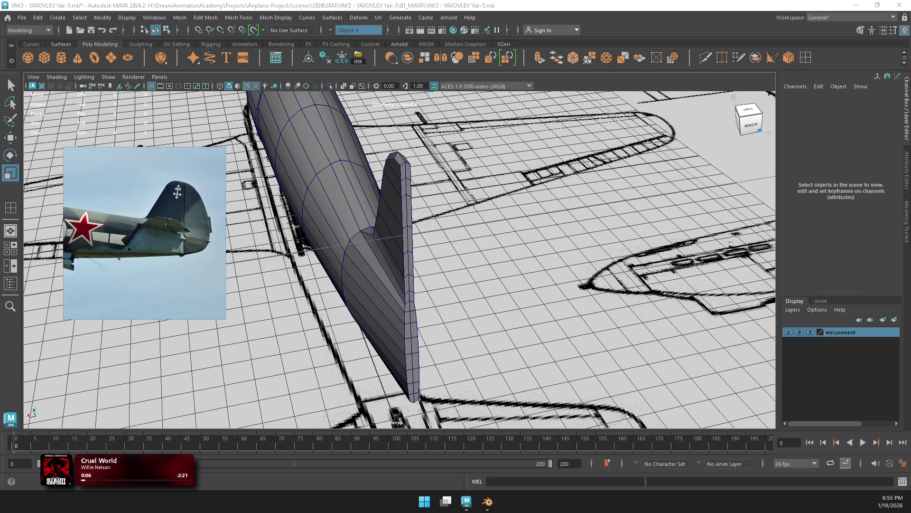
pyautogui.moveTo(468, 241)
pyautogui.keyDown('alt'); pyautogui.mouseDown()
pyautogui.moveTo(315, 278)
pyautogui.moveTo(403, 255)
pyautogui.moveTo(491, 259)
pyautogui.moveTo(533, 273)
pyautogui.moveTo(482, 287)
pyautogui.moveTo(400, 267)
pyautogui.moveTo(378, 241)
pyautogui.moveTo(413, 226)
pyautogui.moveTo(389, 214)
pyautogui.moveTo(357, 231)
pyautogui.moveTo(383, 247)
pyautogui.moveTo(379, 260)
pyautogui.moveTo(428, 264)
pyautogui.mouseUp(); pyautogui.keyUp('alt')
pyautogui.press('space')
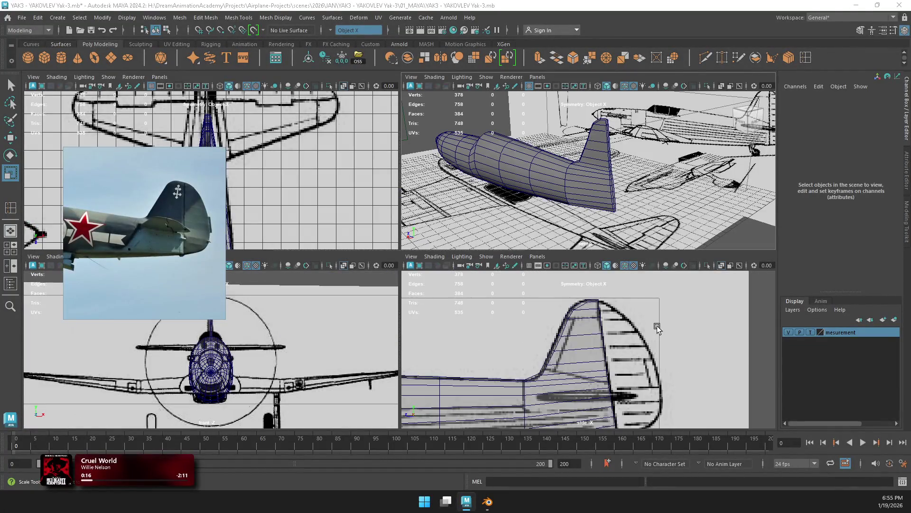
pyautogui.press('space')
pyautogui.keyDown('alt'); pyautogui.moveTo(490, 214); pyautogui.dragTo(429, 213, button='middle'); pyautogui.keyUp('alt')
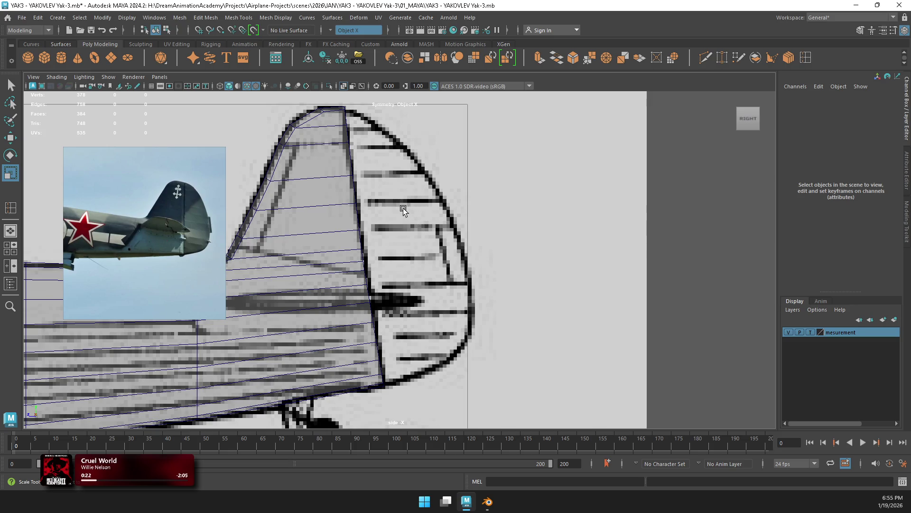
pyautogui.press('space')
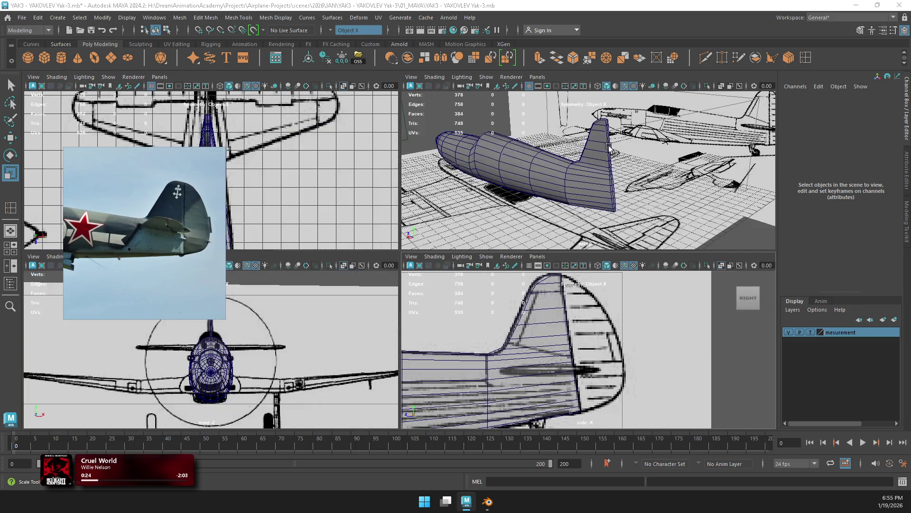
pyautogui.press('space')
pyautogui.keyDown('alt'); pyautogui.moveTo(491, 181); pyautogui.dragTo(427, 162); pyautogui.keyUp('alt')
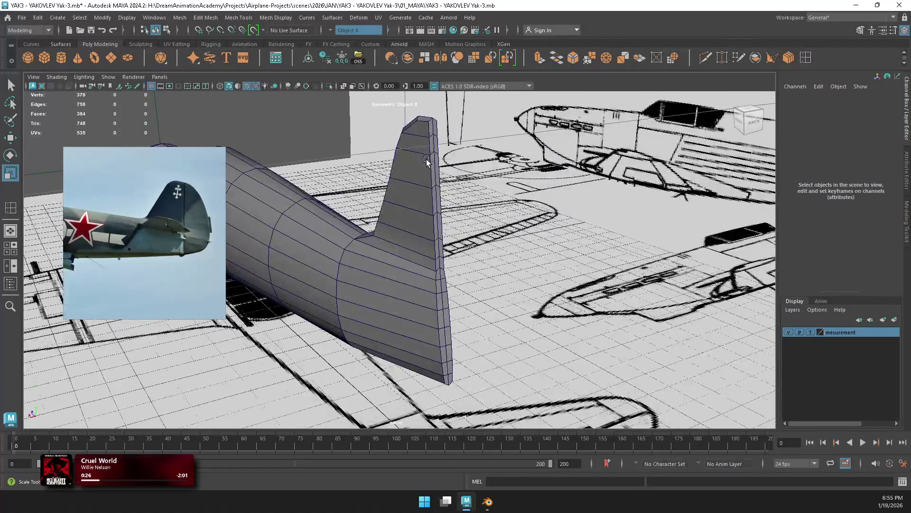
pyautogui.moveTo(437, 136); pyautogui.dragTo(456, 133, button='right')
pyautogui.click(429, 124)
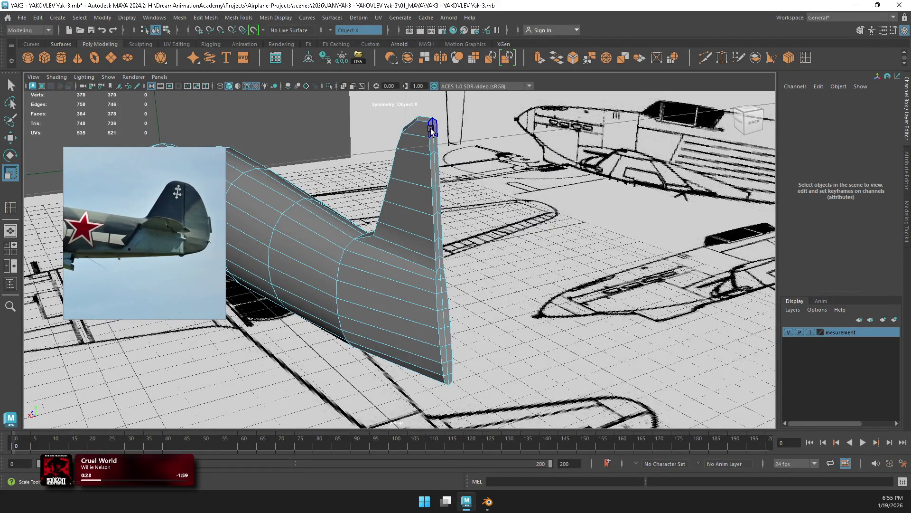
pyautogui.doubleClick(446, 375)
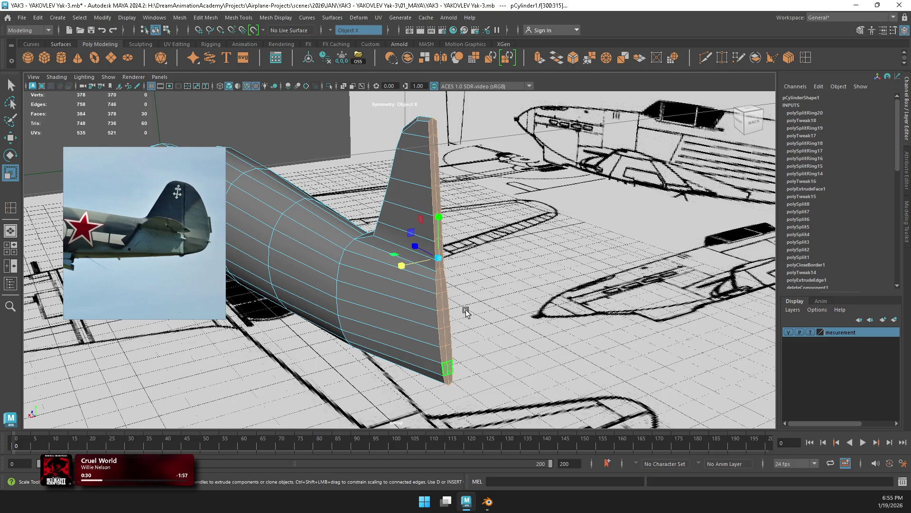
pyautogui.press('f')
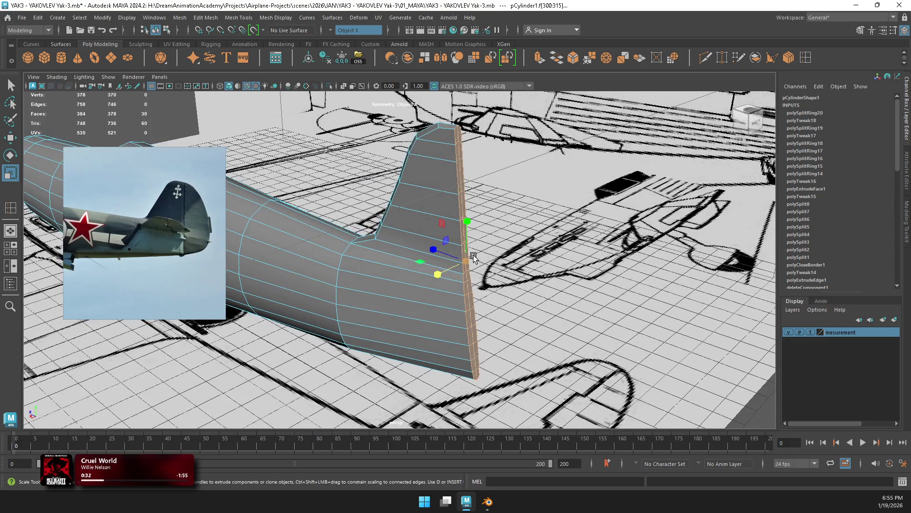
pyautogui.click(424, 58)
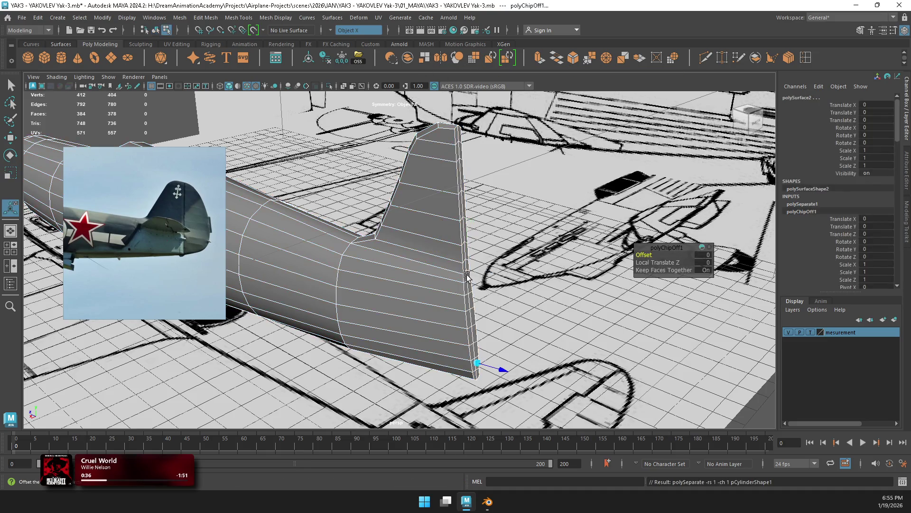
pyautogui.moveTo(505, 370); pyautogui.dragTo(515, 378)
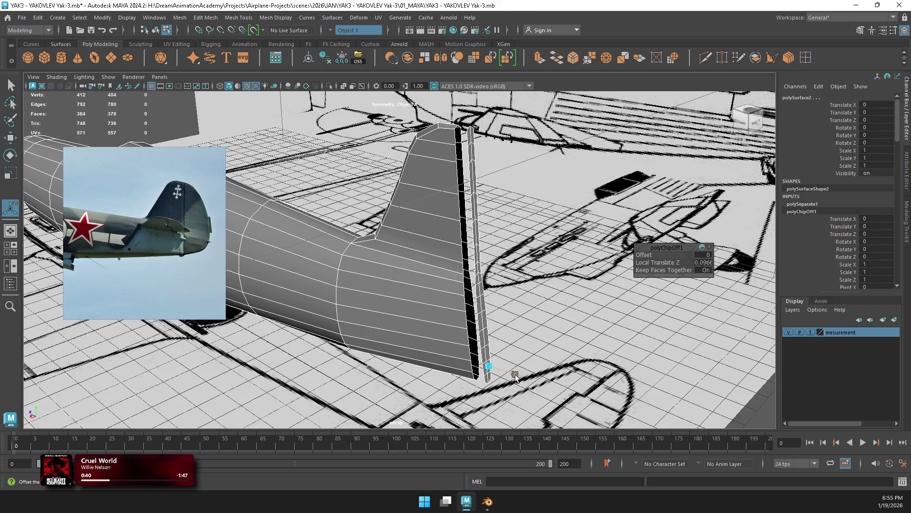
pyautogui.moveTo(515, 377); pyautogui.dragTo(516, 378)
pyautogui.moveTo(515, 376); pyautogui.dragTo(504, 376)
pyautogui.click(660, 270)
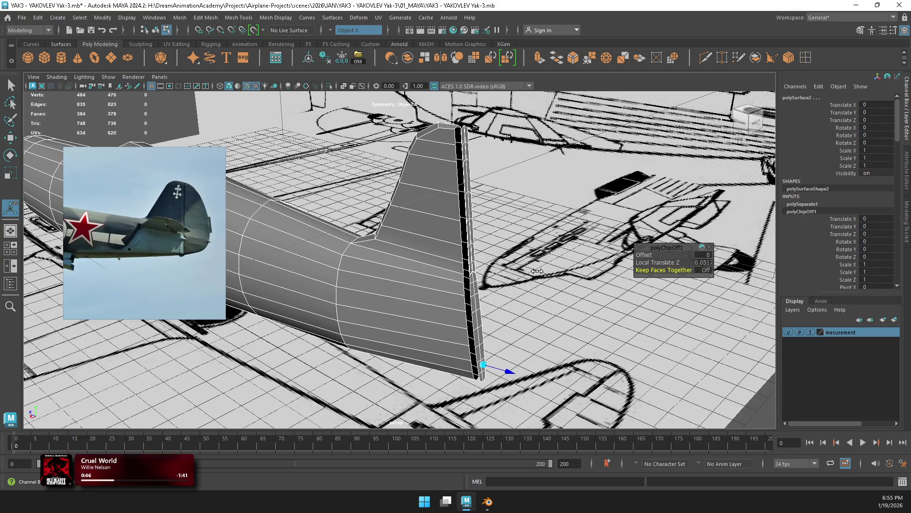
pyautogui.click(659, 257)
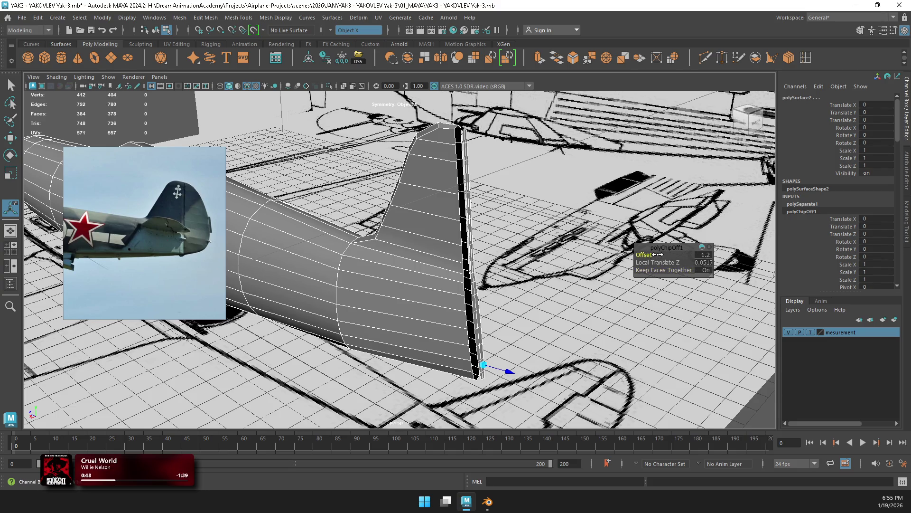
pyautogui.hotkey('ctrl', 'z')
pyautogui.moveTo(522, 323)
pyautogui.keyDown('alt'); pyautogui.mouseDown()
pyautogui.moveTo(527, 315)
pyautogui.moveTo(434, 330)
pyautogui.moveTo(445, 318)
pyautogui.mouseUp(); pyautogui.keyUp('alt')
pyautogui.hotkey('ctrl', 'z')
pyautogui.hotkey('ctrl', 'z')
pyautogui.hotkey('ctrl', 'z')
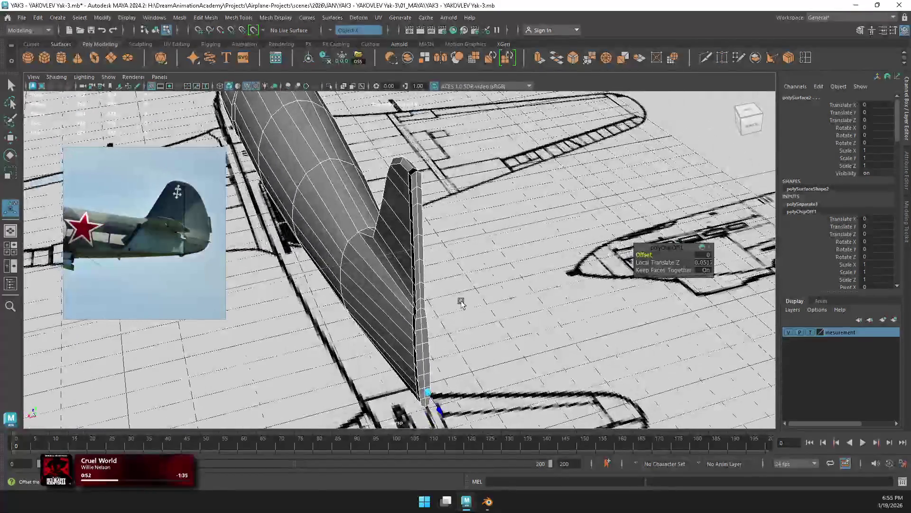
pyautogui.hotkey('ctrl', 'z')
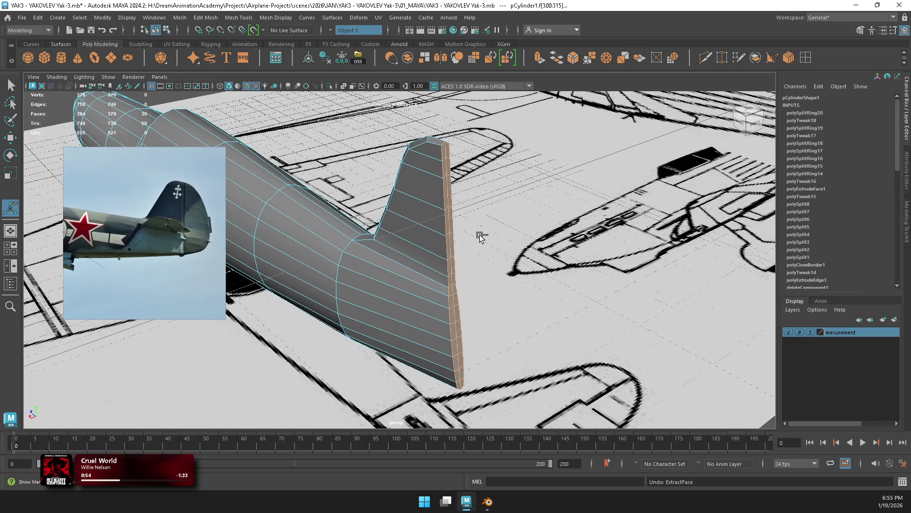
# Step: Try duplicating and extruding the fin's rear-edge face strip, undoing both attempts
pyautogui.hotkey('ctrl', 'f')
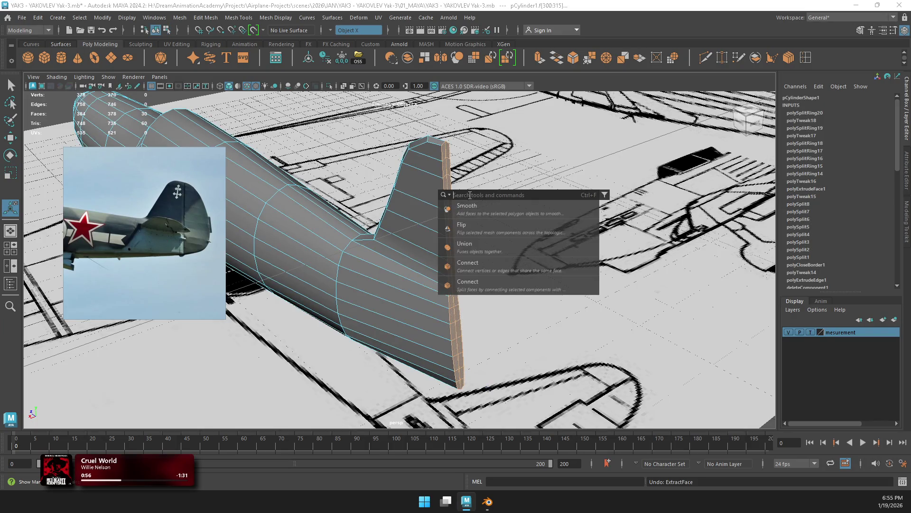
pyautogui.write('duplic')
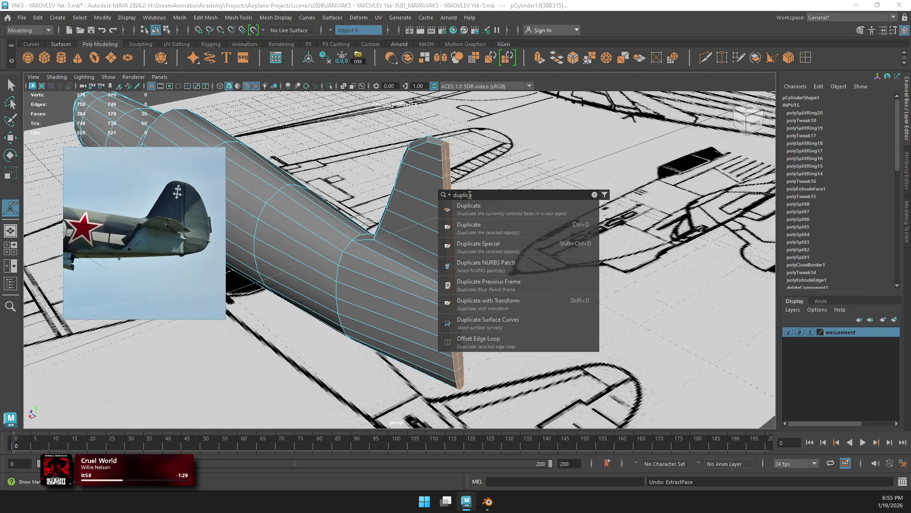
pyautogui.write('face')
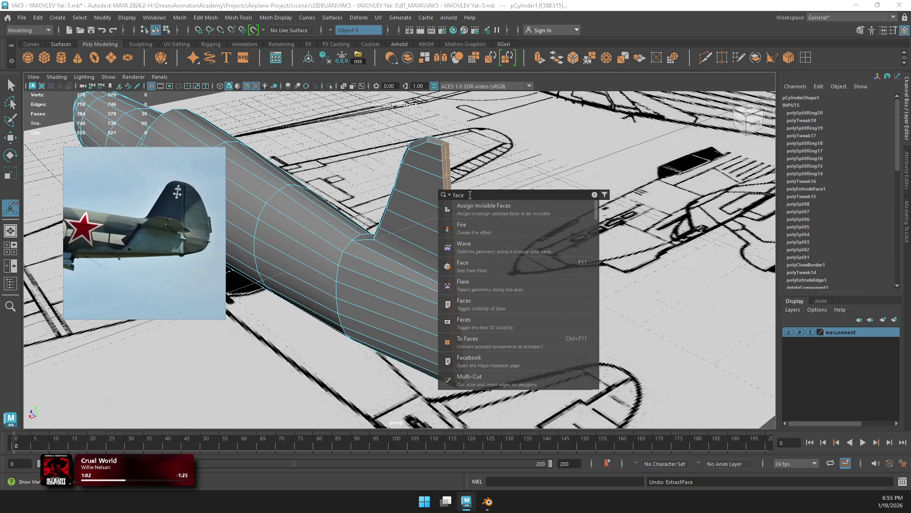
pyautogui.click(479, 341)
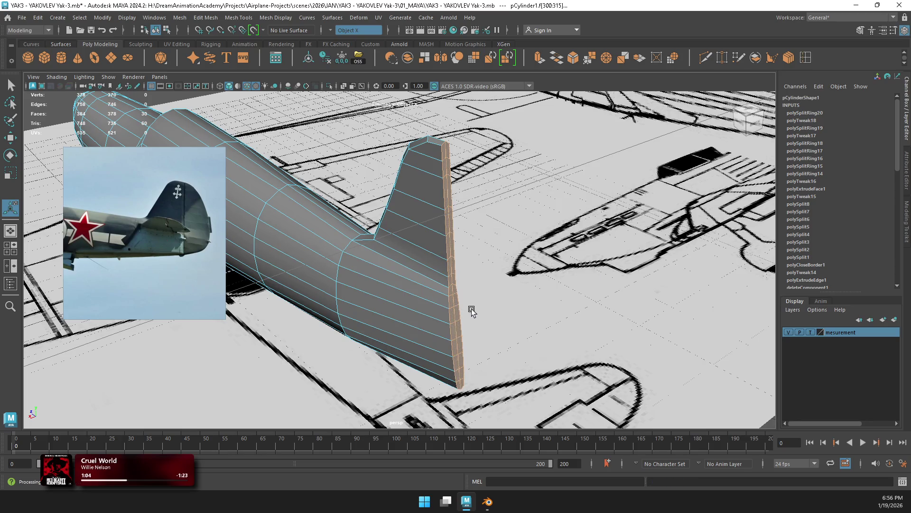
pyautogui.keyDown('alt'); pyautogui.moveTo(472, 311); pyautogui.dragTo(465, 292); pyautogui.keyUp('alt')
pyautogui.press('w')
pyautogui.hotkey('ctrl', 'z')
pyautogui.hotkey('ctrl', 'e')
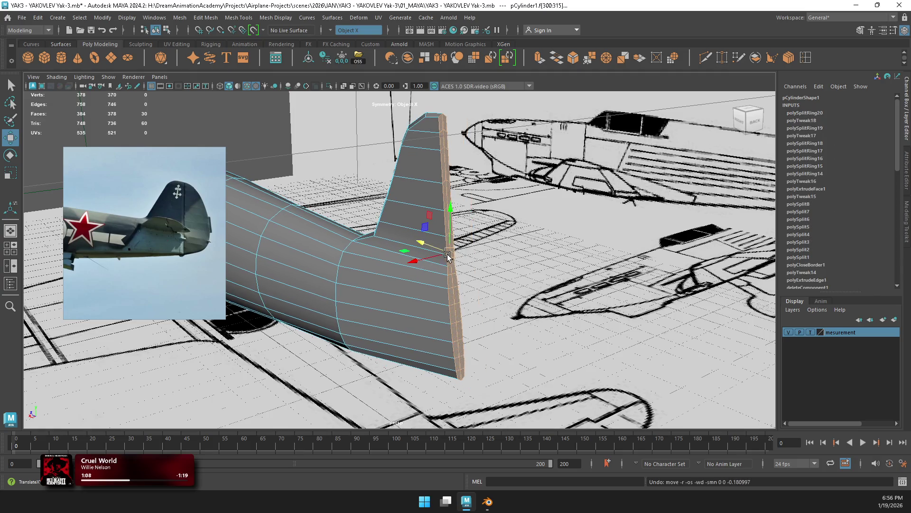
pyautogui.moveTo(434, 249); pyautogui.dragTo(445, 254)
pyautogui.hotkey('ctrl', 'z')
pyautogui.hotkey('ctrl', 'z')
pyautogui.hotkey('ctrl', 'z')
pyautogui.hotkey('ctrl', 'z')
pyautogui.hotkey('ctrl', 'z')
pyautogui.hotkey('ctrl', 'z')
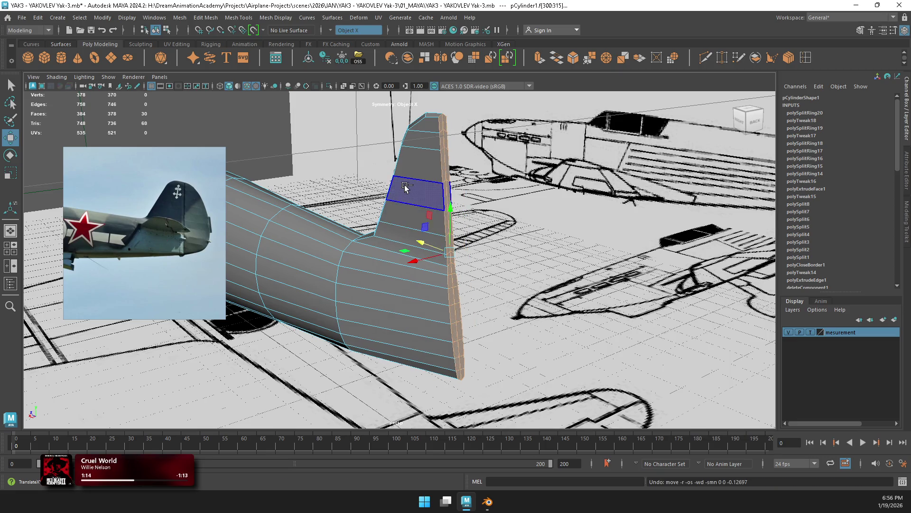
# Step: Turn symmetry off and test-select faces at the fin top and tip, undoing the selection
pyautogui.click(338, 31)
pyautogui.click(361, 36)
pyautogui.click(443, 170)
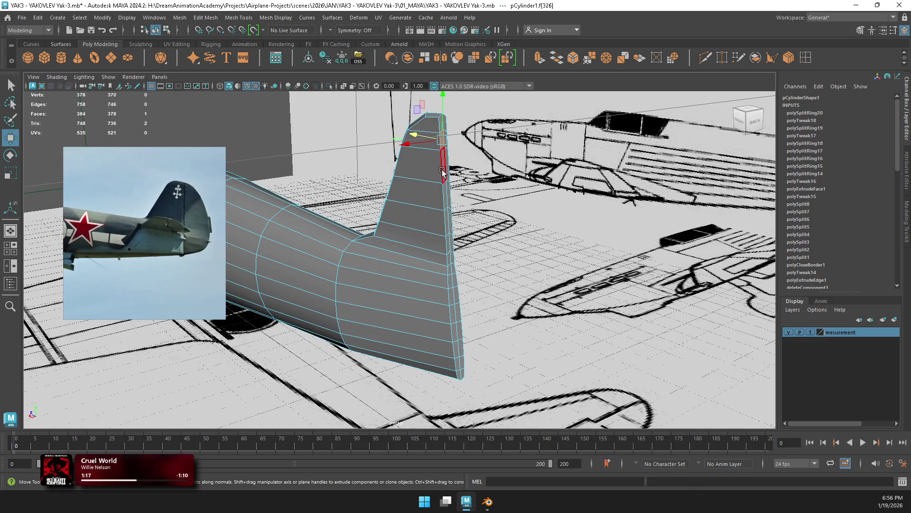
pyautogui.keyDown('shift'); pyautogui.click(462, 375); pyautogui.keyUp('shift')
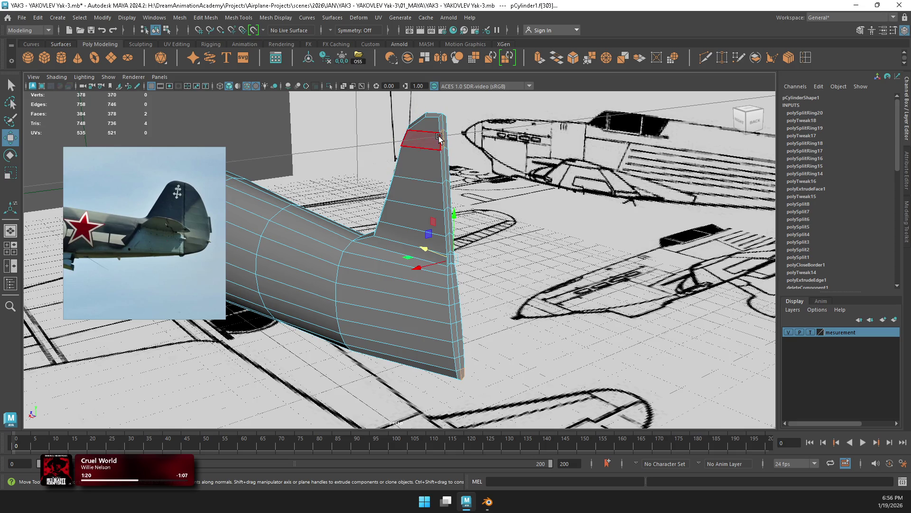
pyautogui.hotkey('ctrl', 'z')
pyautogui.hotkey('ctrl', 'z')
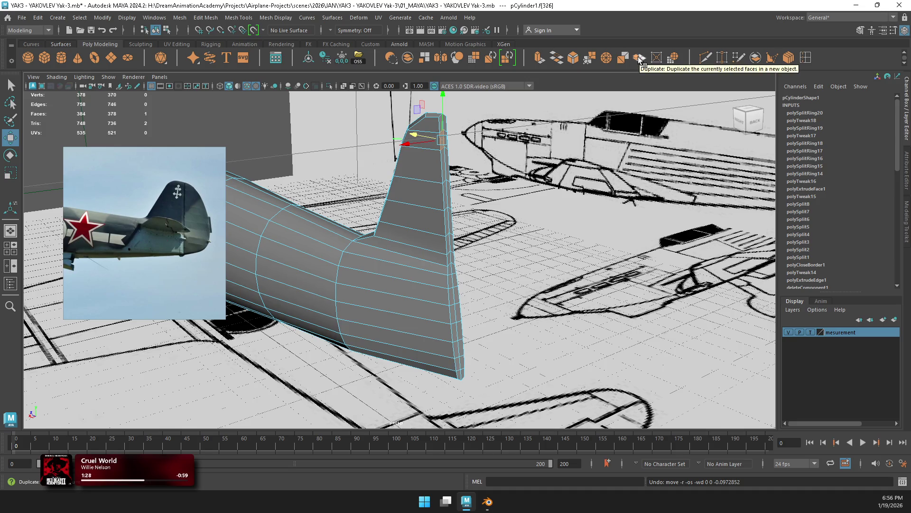
pyautogui.keyDown('alt'); pyautogui.moveTo(455, 135); pyautogui.dragTo(413, 138); pyautogui.keyUp('alt')
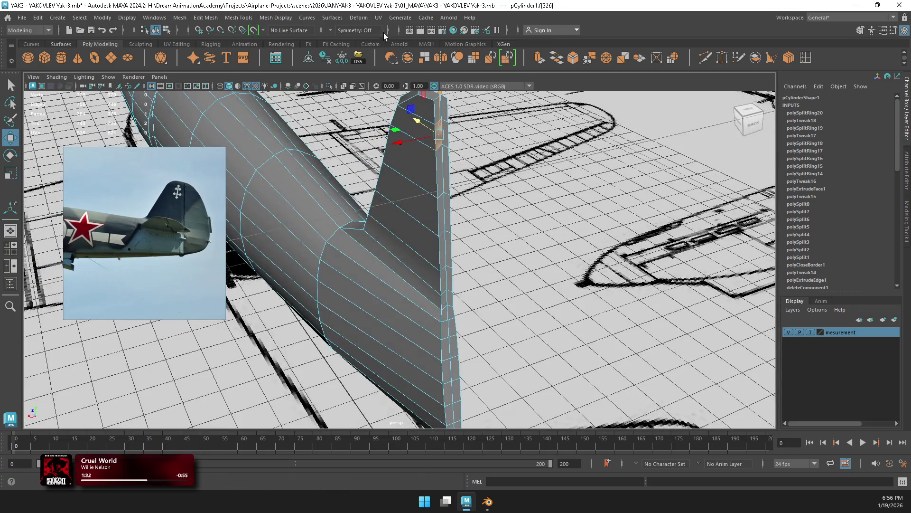
# Step: Re-enable Object X symmetry, extract the fin's rear-edge face loop and offset it 0.057 in local Z
pyautogui.click(331, 30)
pyautogui.click(351, 46)
pyautogui.click(449, 117)
pyautogui.moveTo(496, 193)
pyautogui.keyDown('alt'); pyautogui.mouseDown()
pyautogui.moveTo(494, 219)
pyautogui.moveTo(443, 335)
pyautogui.mouseUp(); pyautogui.keyUp('alt')
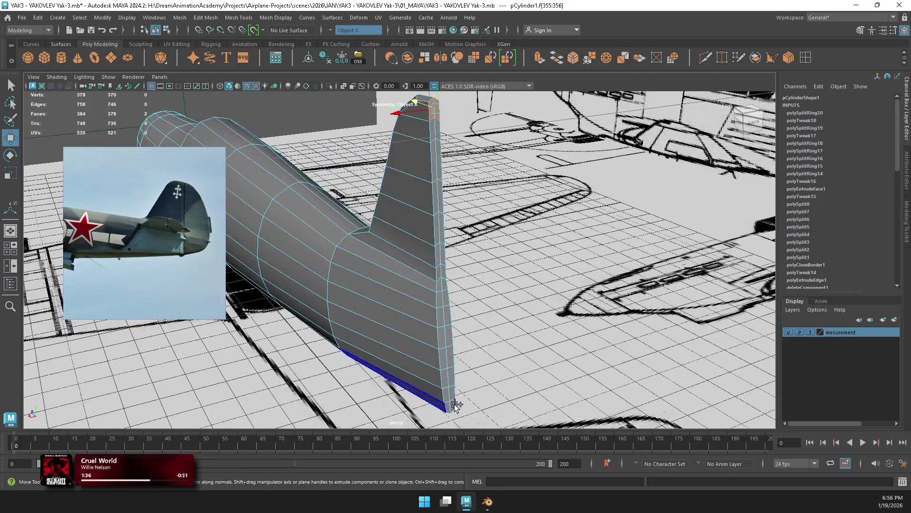
pyautogui.doubleClick(450, 405)
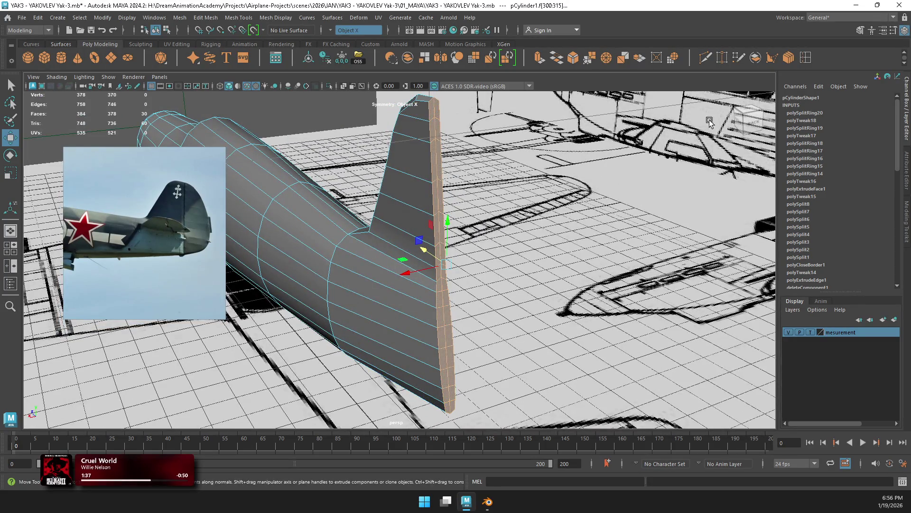
pyautogui.click(637, 62)
pyautogui.moveTo(454, 407)
pyautogui.mouseDown()
pyautogui.moveTo(476, 406)
pyautogui.moveTo(472, 388)
pyautogui.mouseUp()
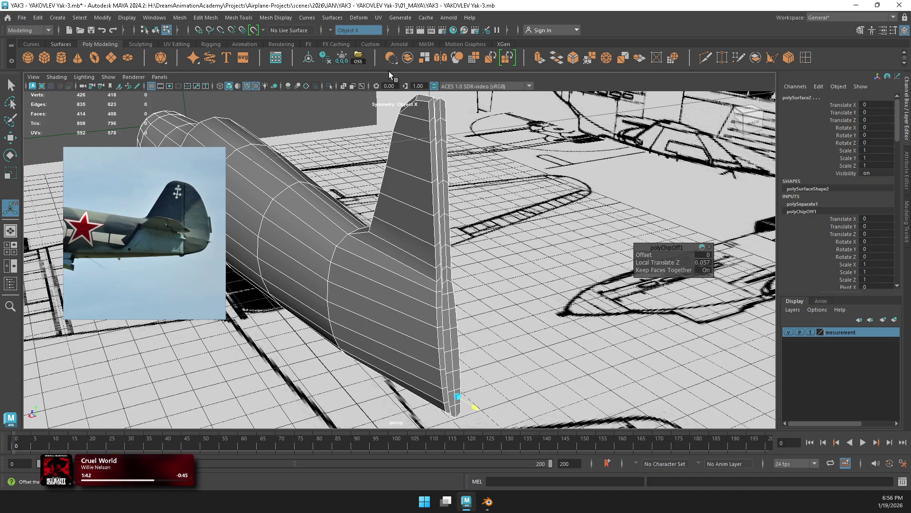
pyautogui.click(353, 120)
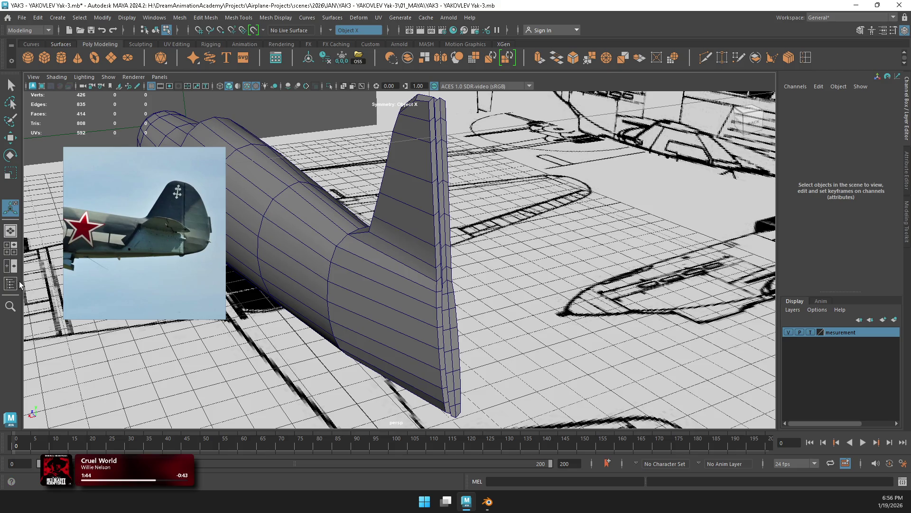
# Step: Select the extracted rear-edge strip from the scene object list, undoing an accidental fuselage move
pyautogui.click(16, 284)
pyautogui.click(502, 258)
pyautogui.moveTo(502, 258)
pyautogui.keyDown('alt'); pyautogui.mouseDown()
pyautogui.moveTo(512, 261)
pyautogui.moveTo(517, 238)
pyautogui.mouseUp(); pyautogui.keyUp('alt')
pyautogui.press('w')
pyautogui.moveTo(520, 218); pyautogui.dragTo(568, 203, button='right')
pyautogui.click(535, 216)
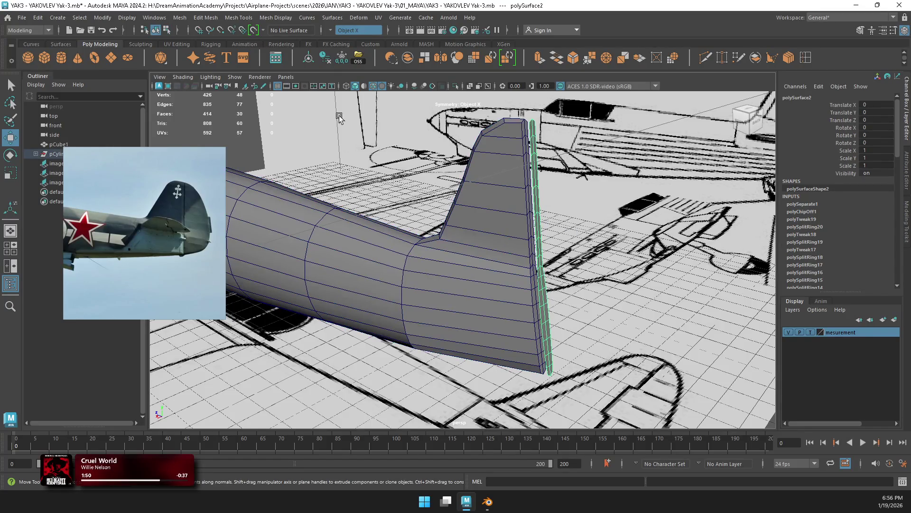
pyautogui.click(468, 305)
pyautogui.hotkey('ctrl', 'z')
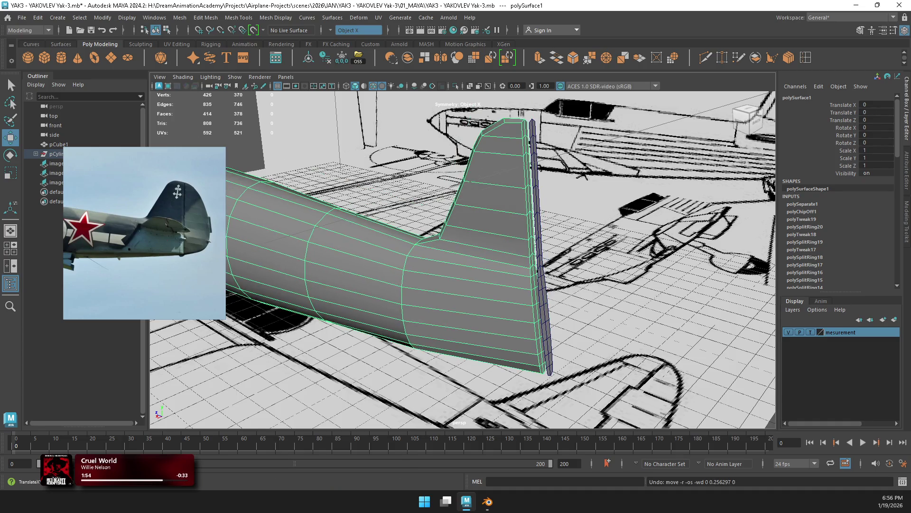
# Step: Slide the rudder strip to Translate Z 0.048, then select the fin's trailing-edge face loop
pyautogui.click(536, 226)
pyautogui.keyDown('alt'); pyautogui.moveTo(544, 254); pyautogui.dragTo(556, 252); pyautogui.keyUp('alt')
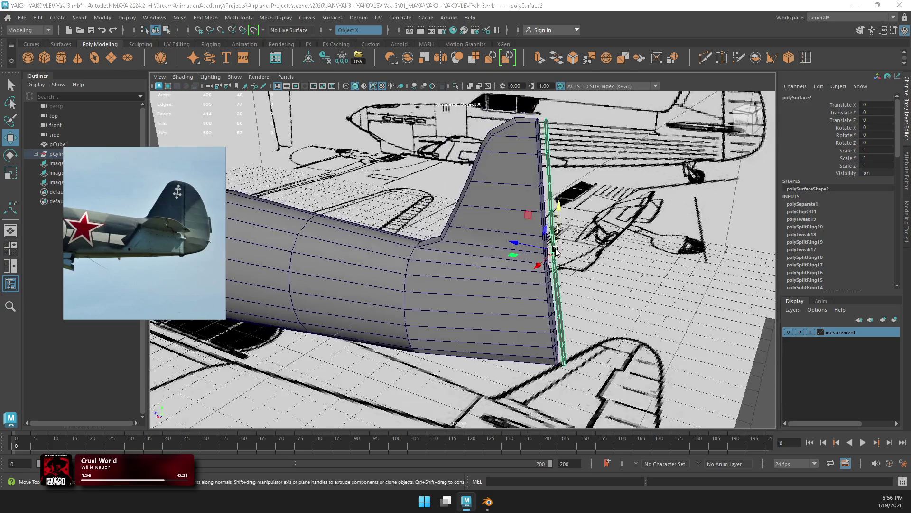
pyautogui.press('space')
pyautogui.moveTo(591, 351); pyautogui.dragTo(585, 344)
pyautogui.press('e')
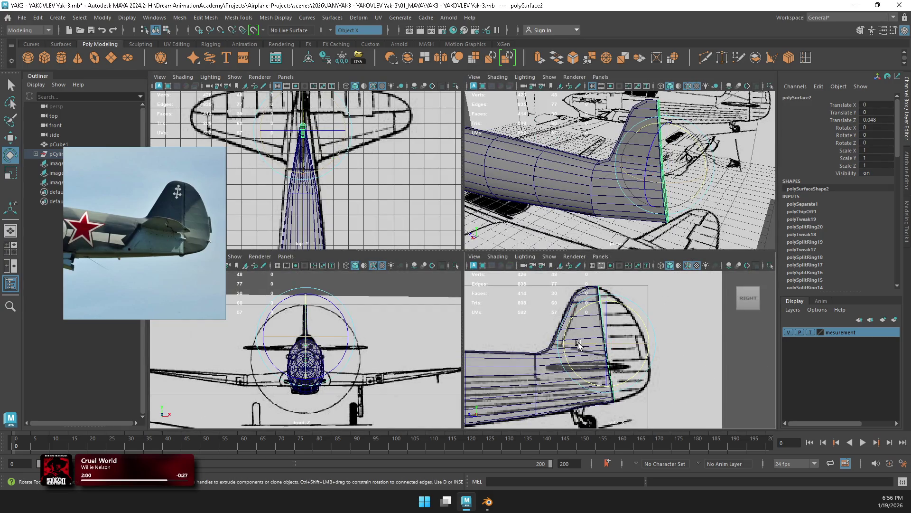
pyautogui.press('w')
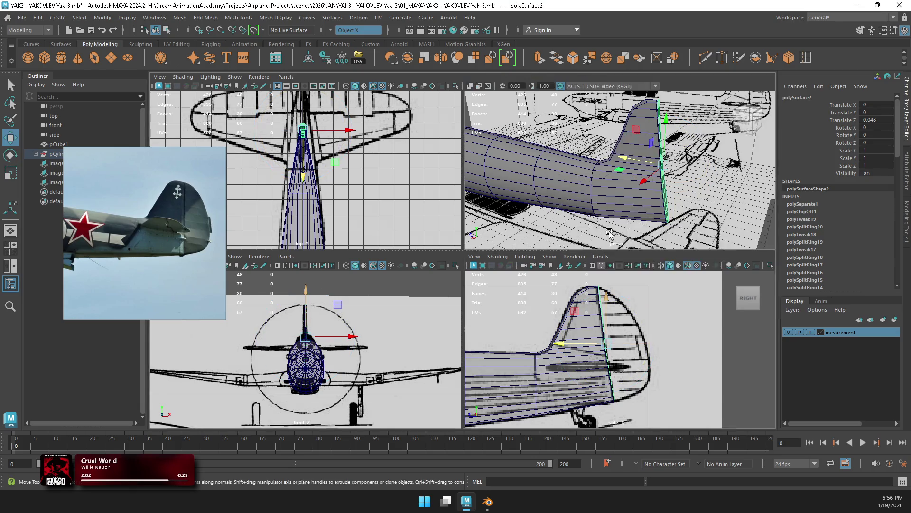
pyautogui.press('space')
pyautogui.moveTo(519, 171); pyautogui.dragTo(518, 195, button='right')
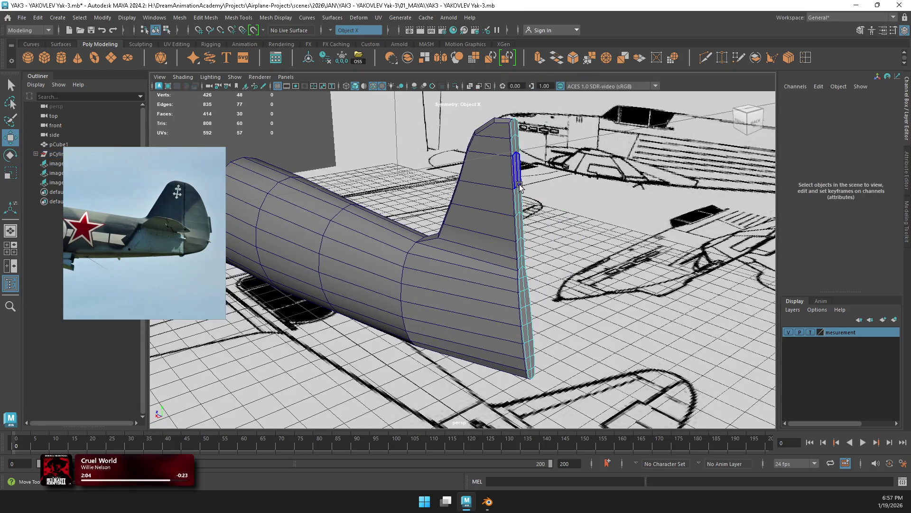
pyautogui.doubleClick(516, 142)
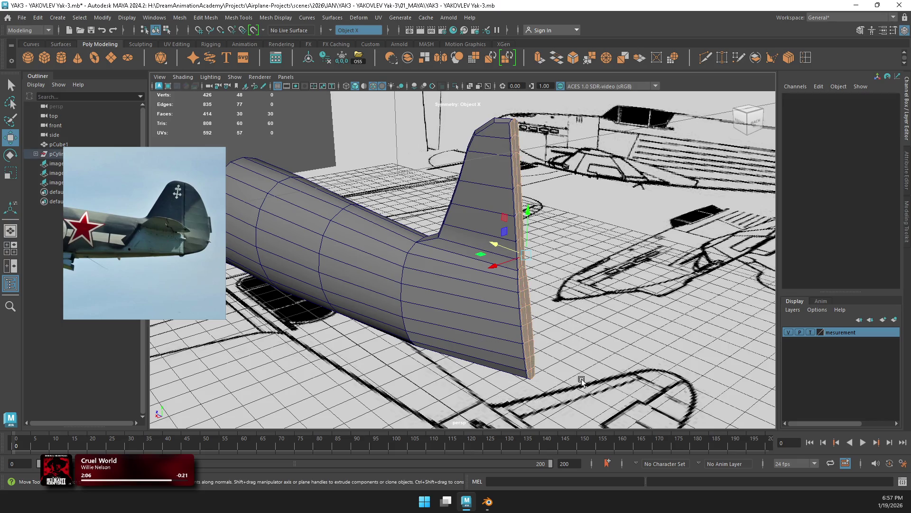
# Step: Extrude the fin's trailing-edge faces backward into a new rudder section
pyautogui.keyDown('shift'); pyautogui.moveTo(493, 244); pyautogui.dragTo(571, 259); pyautogui.keyUp('shift')
pyautogui.press('space')
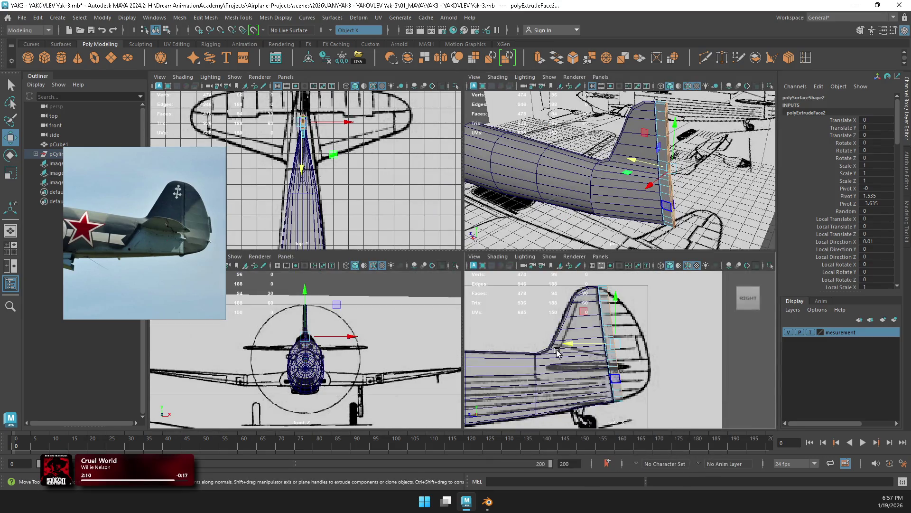
pyautogui.press('space')
pyautogui.keyDown('alt'); pyautogui.moveTo(467, 272); pyautogui.dragTo(411, 271, button='middle'); pyautogui.keyUp('alt')
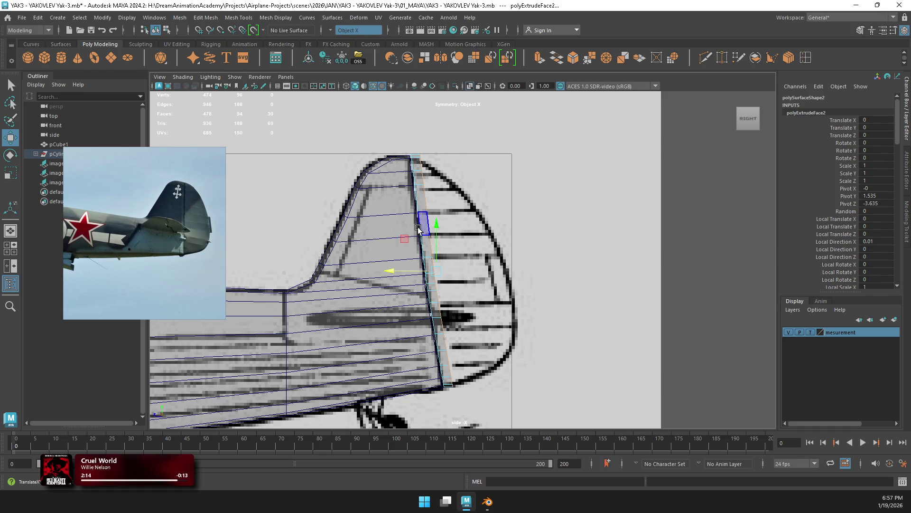
# Step: Pull the new strip's top vertices outward toward the blueprint in the side view
pyautogui.moveTo(427, 197); pyautogui.dragTo(418, 144, button='right')
pyautogui.scroll(2, 418, 143)
pyautogui.moveTo(408, 147); pyautogui.dragTo(407, 148)
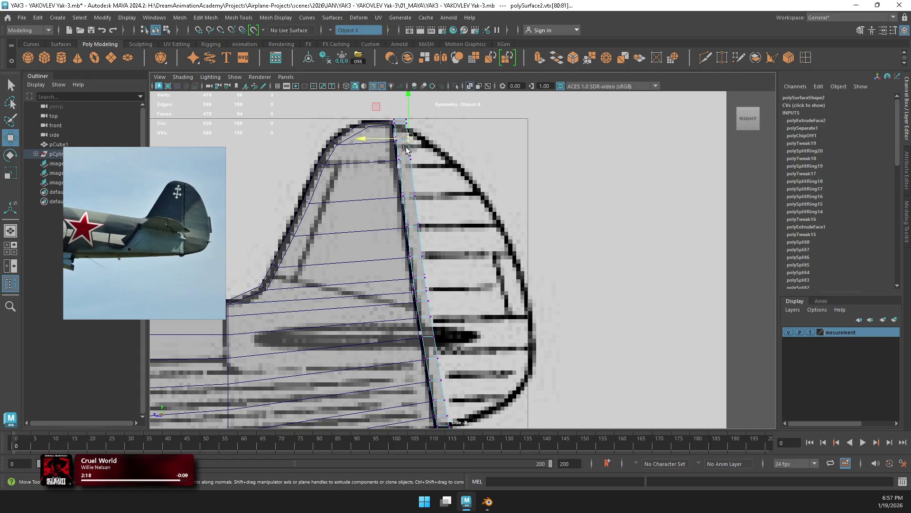
pyautogui.press('space')
pyautogui.keyDown('alt'); pyautogui.moveTo(567, 177); pyautogui.dragTo(625, 139); pyautogui.keyUp('alt')
pyautogui.press('r')
pyautogui.press('w')
pyautogui.scroll(3, 550, 334)
pyautogui.scroll(2, 550, 333)
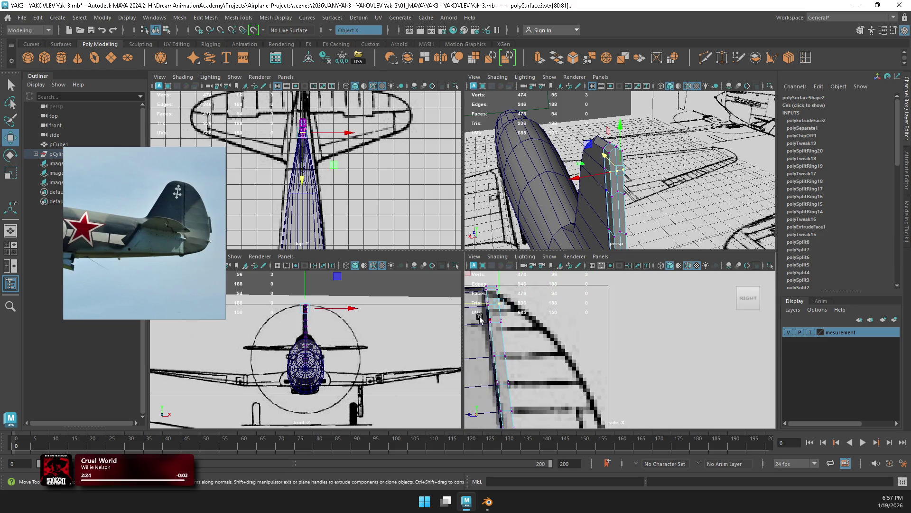
pyautogui.moveTo(489, 305); pyautogui.dragTo(497, 304)
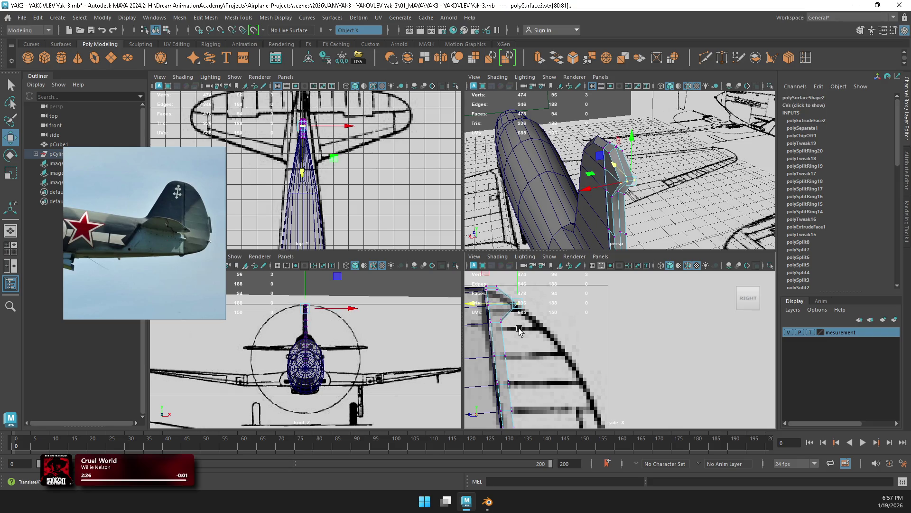
# Step: Move further fin vertices rearward to reshape the rudder toward the blueprint outline
pyautogui.click(504, 312)
pyautogui.press('r')
pyautogui.click(502, 322)
pyautogui.press('w')
pyautogui.moveTo(502, 321); pyautogui.dragTo(539, 320)
pyautogui.keyDown('alt'); pyautogui.moveTo(539, 355); pyautogui.dragTo(552, 339, button='middle'); pyautogui.keyUp('alt')
pyautogui.moveTo(553, 339)
pyautogui.mouseDown()
pyautogui.moveTo(537, 347)
pyautogui.moveTo(513, 324)
pyautogui.mouseUp()
pyautogui.press('r')
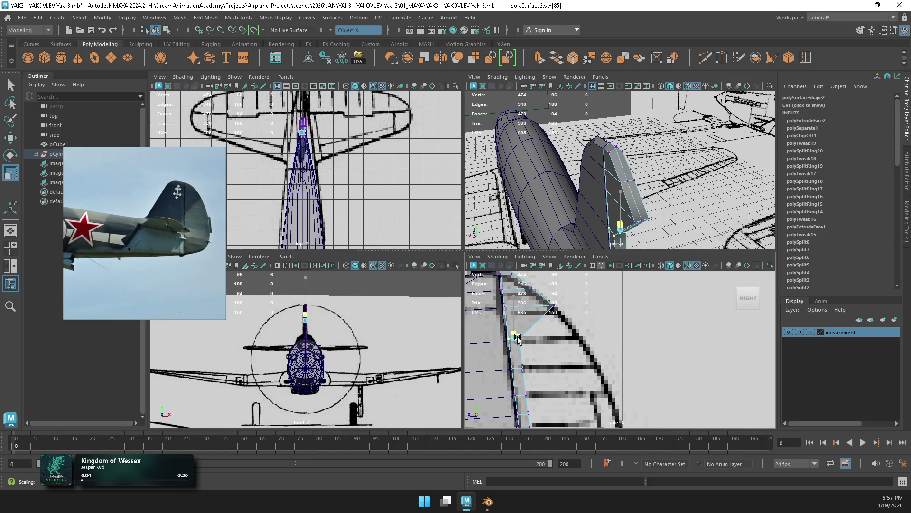
# Step: In the maximized side view, marquee-select and scale the rudder's vertex rows from top to bottom
pyautogui.press('space')
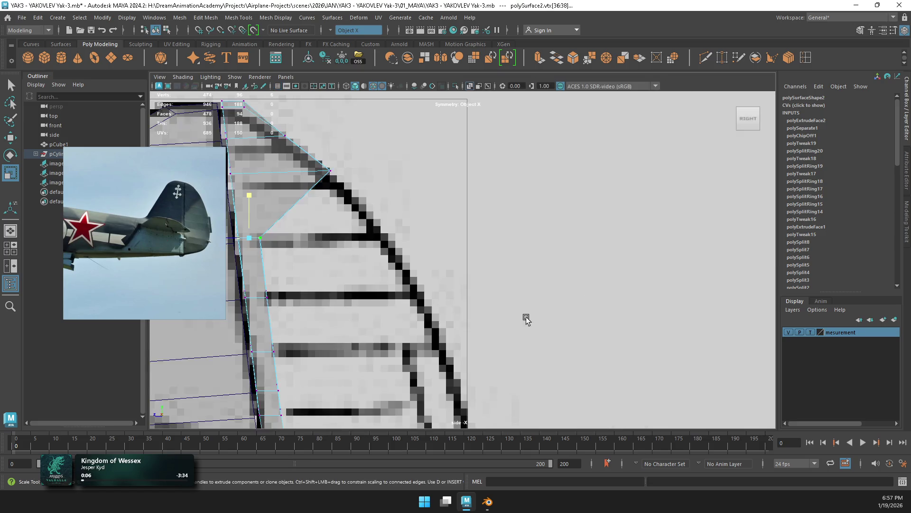
pyautogui.moveTo(352, 186); pyautogui.dragTo(246, 158)
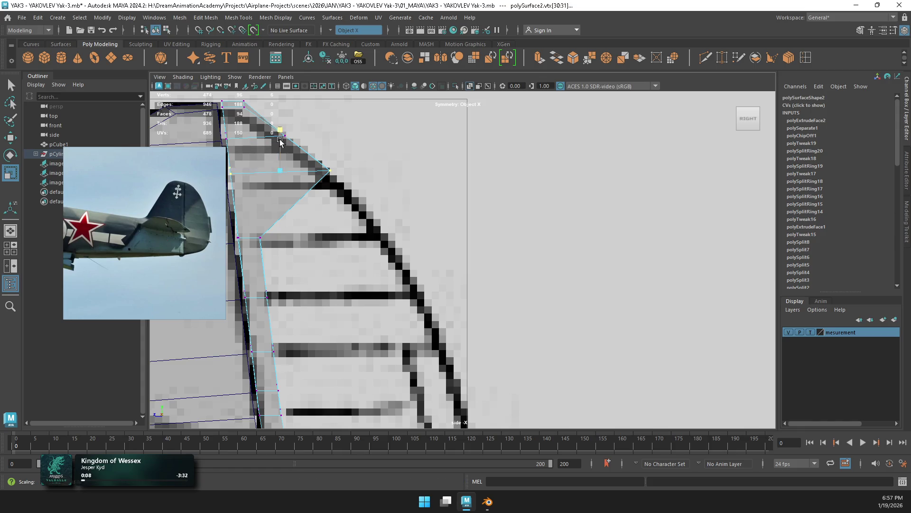
pyautogui.click(256, 137)
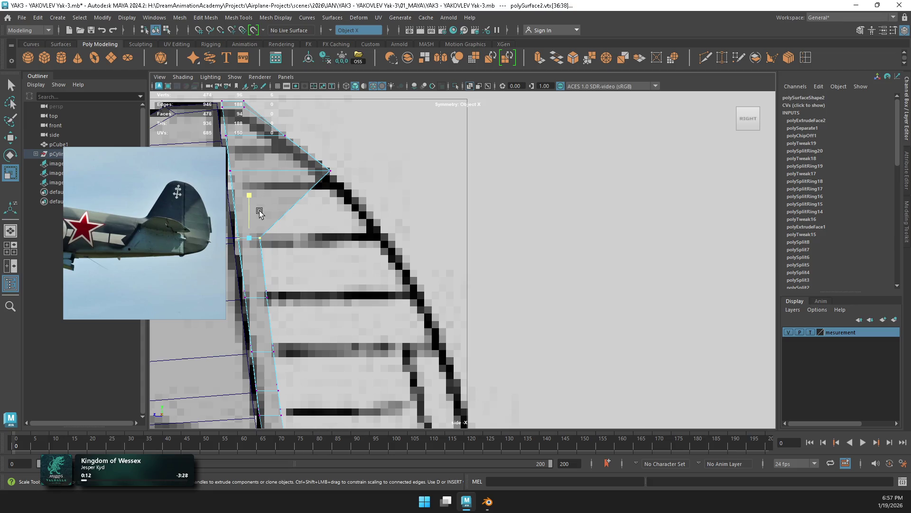
pyautogui.moveTo(250, 219); pyautogui.dragTo(296, 255)
pyautogui.keyDown('alt'); pyautogui.moveTo(296, 255); pyautogui.dragTo(404, 214, button='middle'); pyautogui.keyUp('alt')
pyautogui.moveTo(354, 240); pyautogui.dragTo(382, 268)
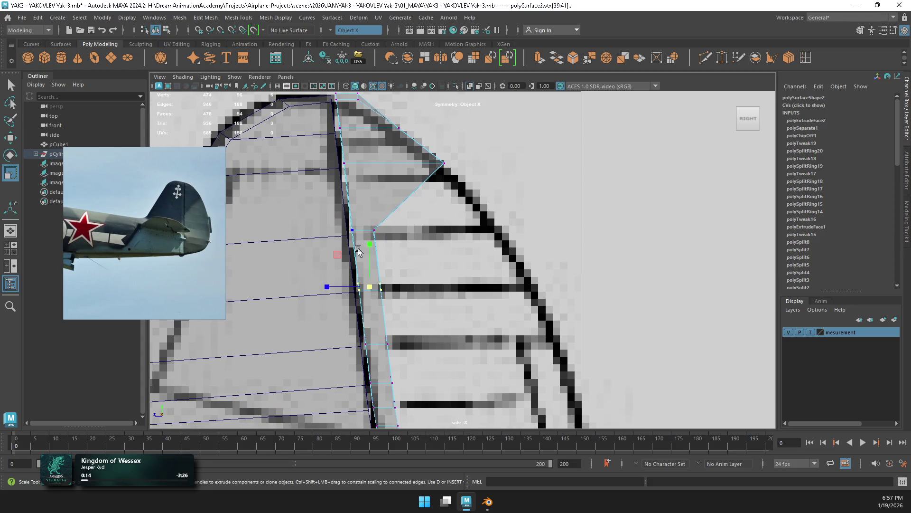
pyautogui.moveTo(402, 259)
pyautogui.keyDown('alt'); pyautogui.mouseDown(button='middle')
pyautogui.moveTo(402, 275)
pyautogui.moveTo(404, 257)
pyautogui.mouseUp(button='middle'); pyautogui.keyUp('alt')
pyautogui.moveTo(340, 327); pyautogui.dragTo(394, 294)
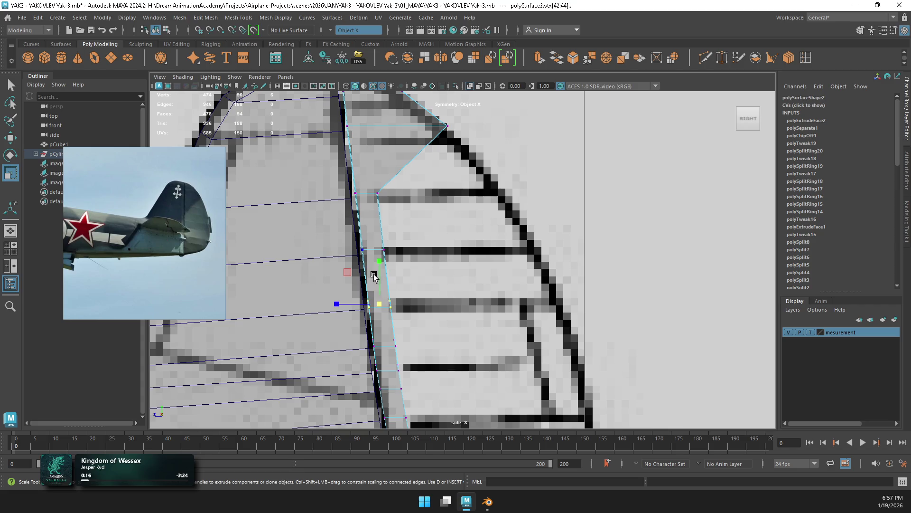
pyautogui.keyDown('alt'); pyautogui.moveTo(398, 313); pyautogui.dragTo(398, 268, button='middle'); pyautogui.keyUp('alt')
pyautogui.moveTo(361, 313); pyautogui.dragTo(404, 289)
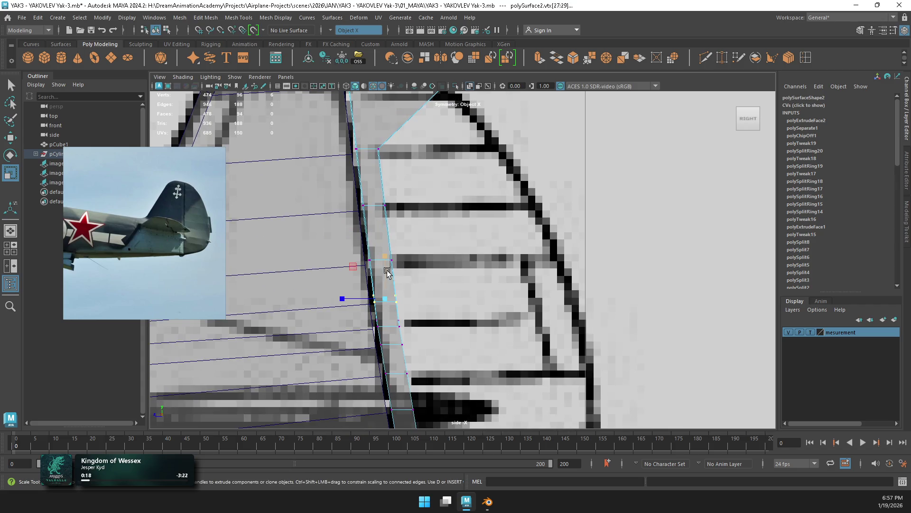
pyautogui.keyDown('alt'); pyautogui.moveTo(402, 318); pyautogui.dragTo(402, 277, button='middle'); pyautogui.keyUp('alt')
pyautogui.moveTo(366, 251)
pyautogui.mouseDown()
pyautogui.moveTo(380, 283)
pyautogui.moveTo(358, 290)
pyautogui.mouseUp()
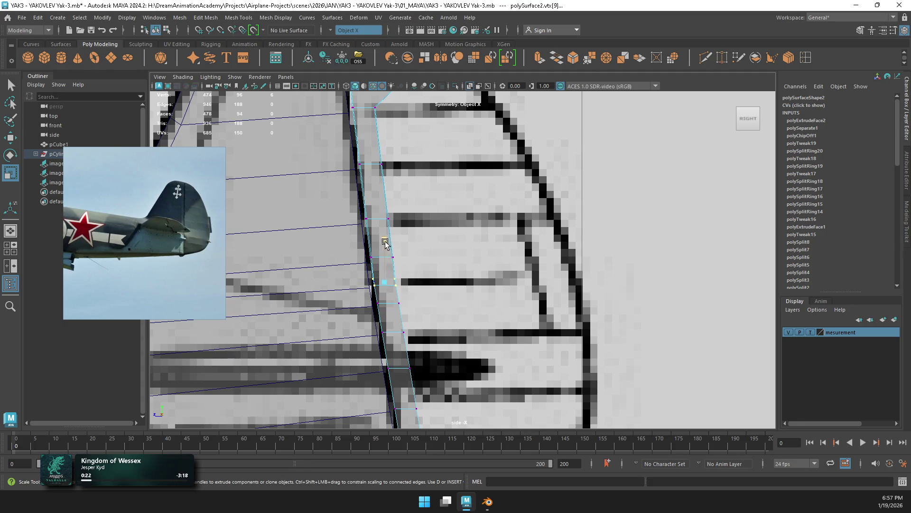
pyautogui.keyDown('alt'); pyautogui.moveTo(401, 300); pyautogui.dragTo(406, 261, button='middle'); pyautogui.keyUp('alt')
pyautogui.moveTo(372, 251); pyautogui.dragTo(371, 252)
pyautogui.keyDown('alt'); pyautogui.moveTo(421, 278); pyautogui.dragTo(464, 246, button='middle'); pyautogui.keyUp('alt')
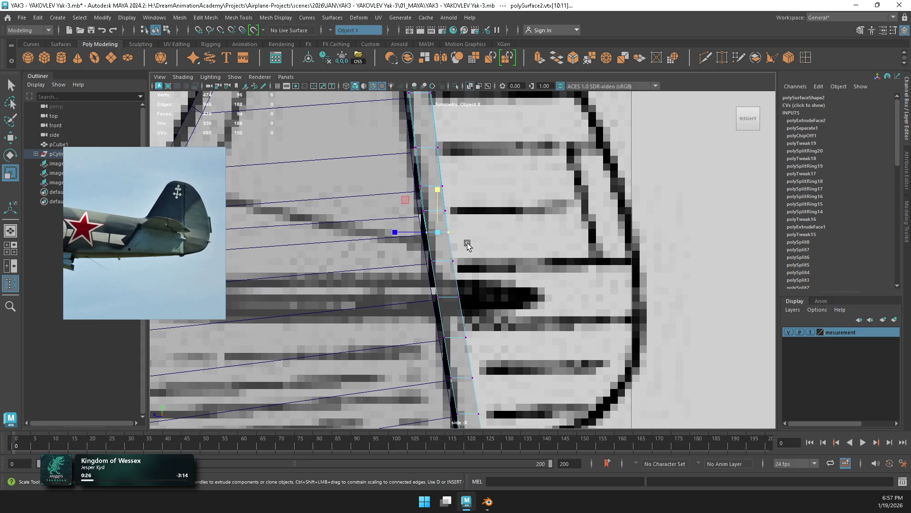
pyautogui.moveTo(425, 285); pyautogui.dragTo(470, 308)
pyautogui.moveTo(484, 328)
pyautogui.keyDown('alt'); pyautogui.mouseDown(button='middle')
pyautogui.moveTo(458, 235)
pyautogui.moveTo(448, 248)
pyautogui.moveTo(430, 238)
pyautogui.mouseUp(button='middle'); pyautogui.keyUp('alt')
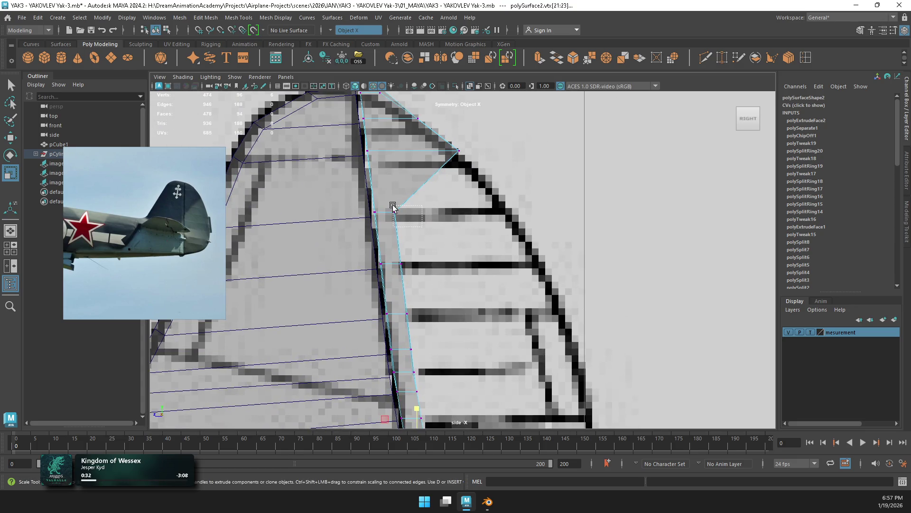
pyautogui.moveTo(393, 207); pyautogui.dragTo(394, 207)
# Step: Move the upper rudder vertex rows out along X onto the blueprint rudder outline
pyautogui.press('w')
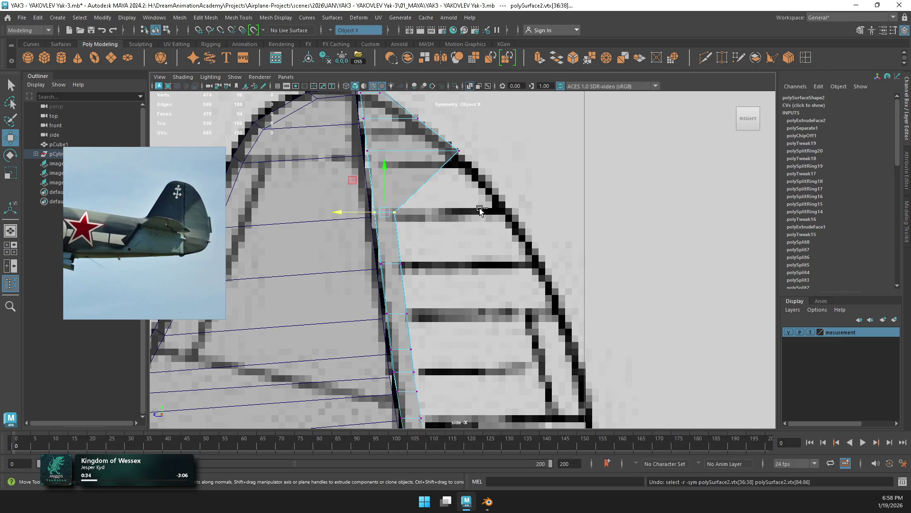
pyautogui.moveTo(339, 211); pyautogui.dragTo(463, 214)
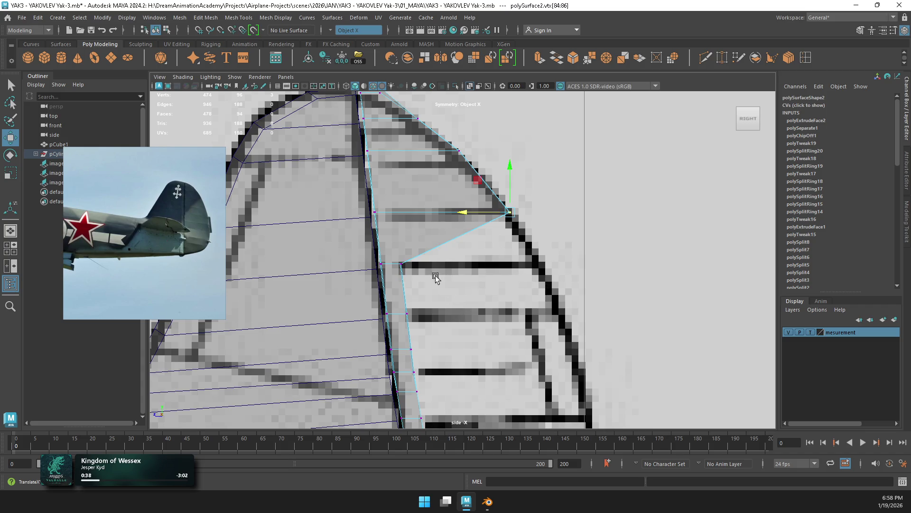
pyautogui.moveTo(387, 248)
pyautogui.mouseDown()
pyautogui.moveTo(351, 269)
pyautogui.moveTo(505, 275)
pyautogui.mouseUp()
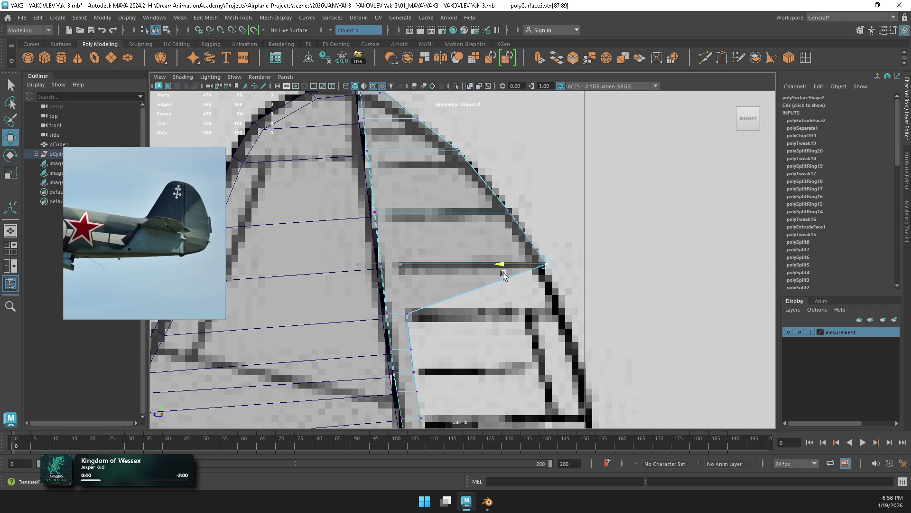
pyautogui.keyDown('alt'); pyautogui.moveTo(535, 293); pyautogui.dragTo(542, 224, button='middle'); pyautogui.keyUp('alt')
pyautogui.moveTo(408, 254); pyautogui.dragTo(526, 244)
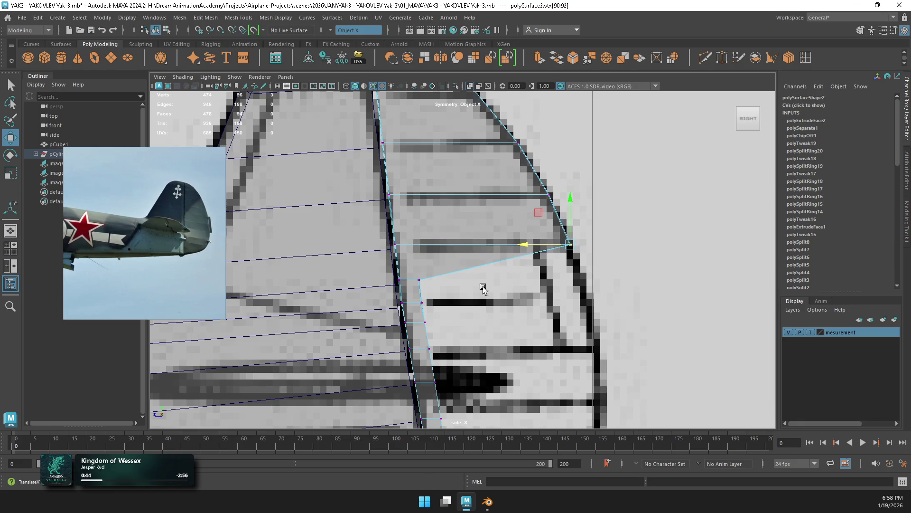
pyautogui.moveTo(407, 285)
pyautogui.mouseDown()
pyautogui.moveTo(427, 274)
pyautogui.moveTo(541, 277)
pyautogui.mouseUp()
pyautogui.keyDown('alt'); pyautogui.moveTo(542, 277); pyautogui.dragTo(548, 182, button='middle'); pyautogui.keyUp('alt')
pyautogui.moveTo(418, 219)
pyautogui.mouseDown()
pyautogui.moveTo(378, 205)
pyautogui.moveTo(565, 215)
pyautogui.mouseUp()
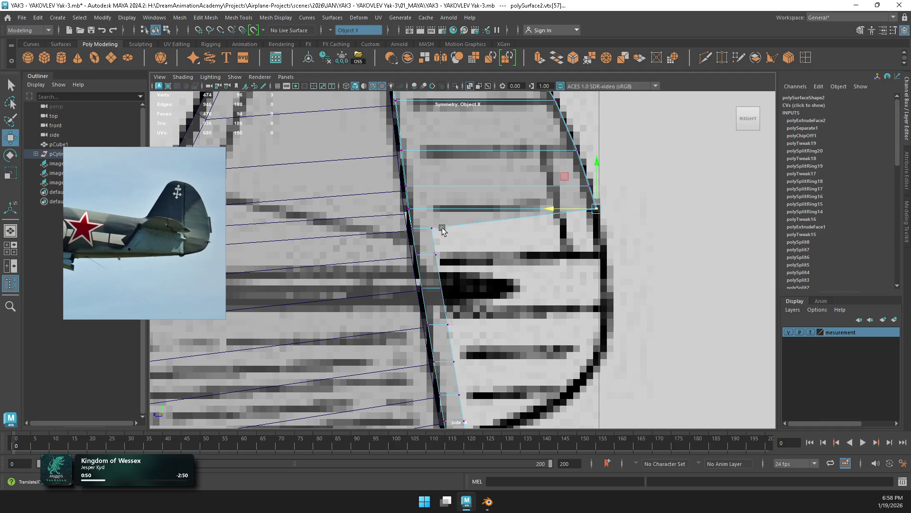
# Step: Pull the lower and bottom vertex pairs back onto the curved rudder base outline
pyautogui.moveTo(427, 222); pyautogui.dragTo(457, 292)
pyautogui.keyDown('alt'); pyautogui.moveTo(458, 292); pyautogui.dragTo(488, 254, button='middle'); pyautogui.keyUp('alt')
pyautogui.moveTo(447, 277)
pyautogui.mouseDown()
pyautogui.moveTo(416, 267)
pyautogui.moveTo(583, 267)
pyautogui.mouseUp()
pyautogui.click(611, 234)
pyautogui.moveTo(644, 262)
pyautogui.mouseDown()
pyautogui.moveTo(606, 280)
pyautogui.moveTo(581, 269)
pyautogui.mouseUp()
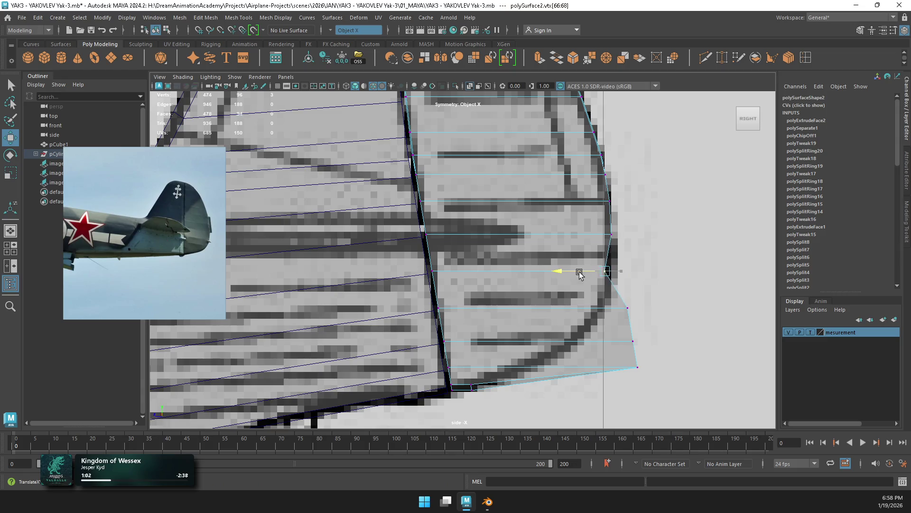
pyautogui.moveTo(660, 297)
pyautogui.mouseDown()
pyautogui.moveTo(615, 312)
pyautogui.moveTo(553, 309)
pyautogui.mouseUp()
pyautogui.moveTo(661, 334)
pyautogui.mouseDown()
pyautogui.moveTo(624, 349)
pyautogui.moveTo(534, 342)
pyautogui.mouseUp()
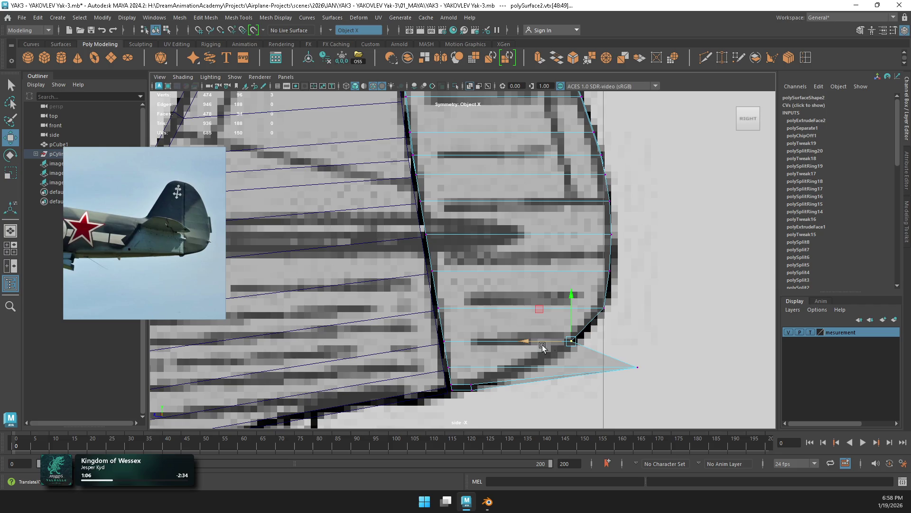
pyautogui.click(634, 369)
pyautogui.moveTo(610, 372); pyautogui.dragTo(503, 373)
pyautogui.press('space')
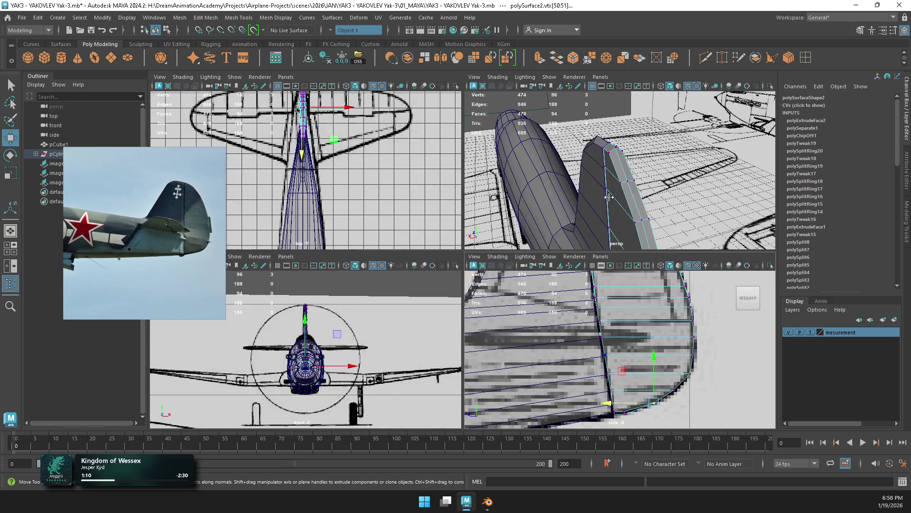
# Step: Frame the rudder in the full-size perspective view, orbit under the tail, and deselect via Object Mode
pyautogui.press('space')
pyautogui.press('f')
pyautogui.keyDown('alt'); pyautogui.moveTo(480, 273); pyautogui.dragTo(501, 190); pyautogui.keyUp('alt')
pyautogui.rightClick(503, 180)
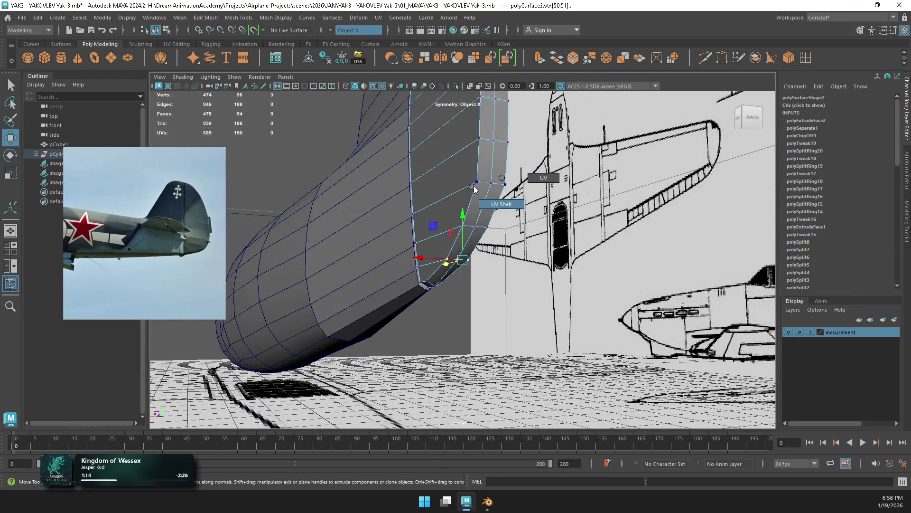
pyautogui.click(456, 190)
pyautogui.moveTo(327, 167)
pyautogui.keyDown('alt'); pyautogui.mouseDown()
pyautogui.moveTo(519, 230)
pyautogui.moveTo(489, 280)
pyautogui.mouseUp(); pyautogui.keyUp('alt')
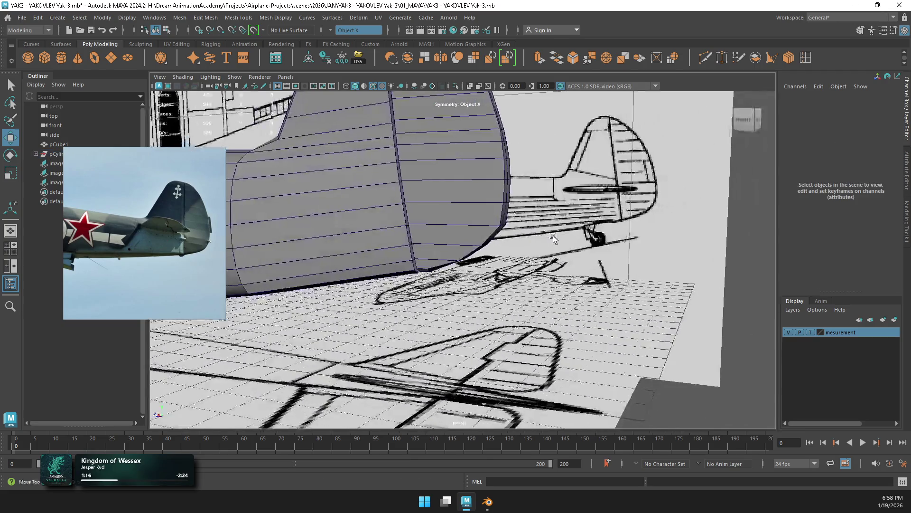
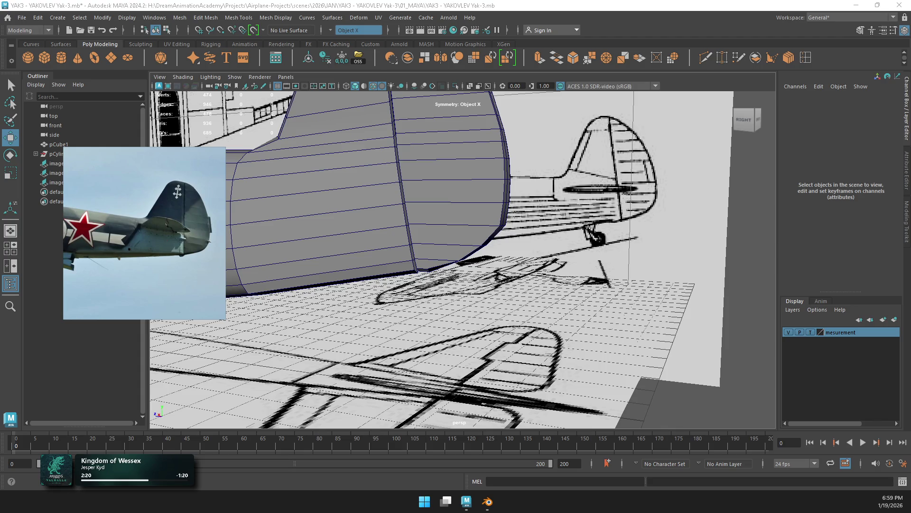
# Step: Select the rudder and shift it slightly in Z in side view to match the blueprint
pyautogui.moveTo(557, 96)
pyautogui.keyDown('alt'); pyautogui.mouseDown()
pyautogui.moveTo(445, 220)
pyautogui.moveTo(614, 198)
pyautogui.moveTo(482, 199)
pyautogui.mouseUp(); pyautogui.keyUp('alt')
pyautogui.click(467, 106)
pyautogui.keyDown('alt'); pyautogui.moveTo(467, 107); pyautogui.dragTo(387, 171); pyautogui.keyUp('alt')
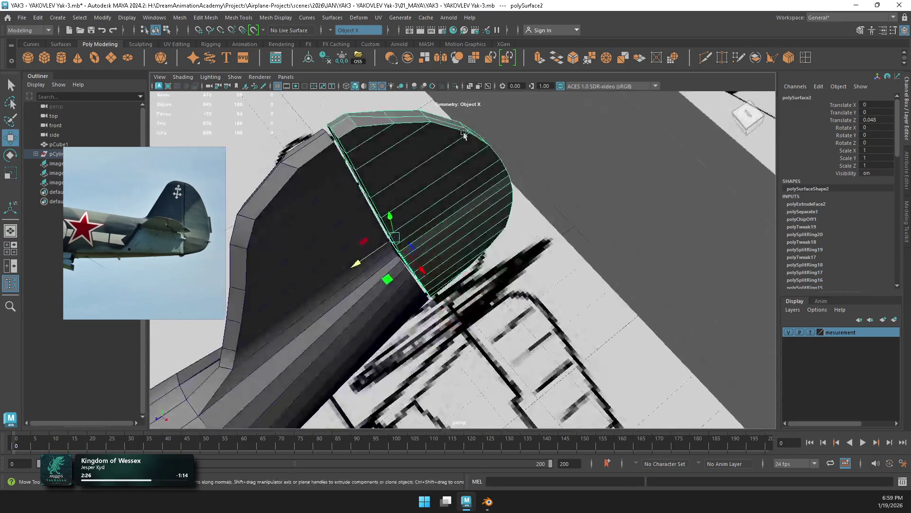
pyautogui.press('space')
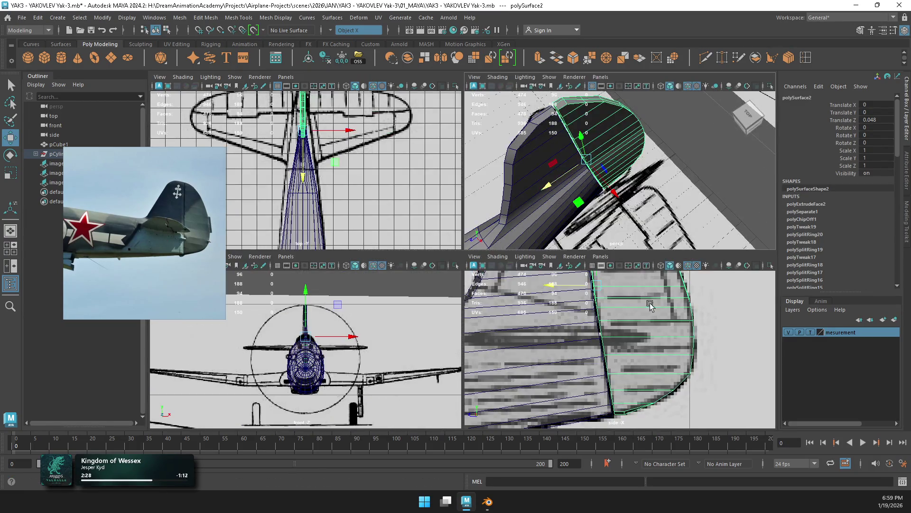
pyautogui.press('space')
pyautogui.scroll(-6, 458, 177)
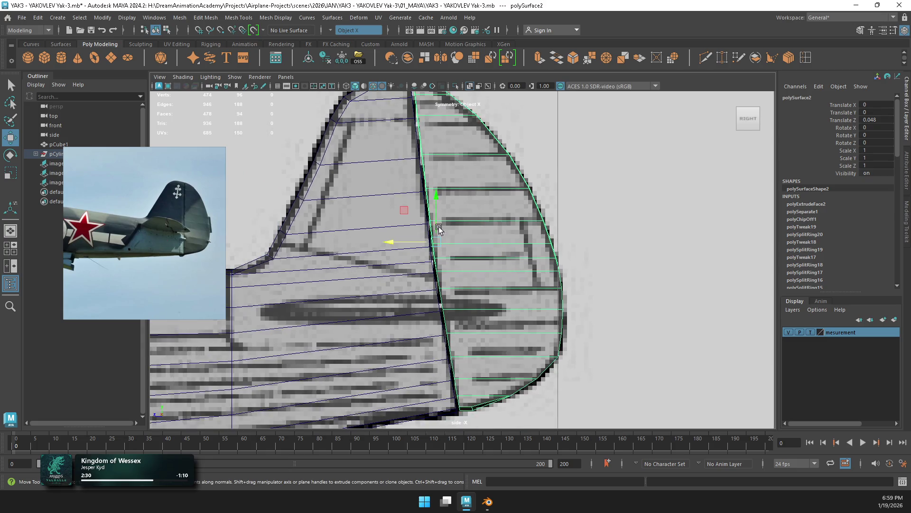
pyautogui.moveTo(409, 284); pyautogui.dragTo(408, 283)
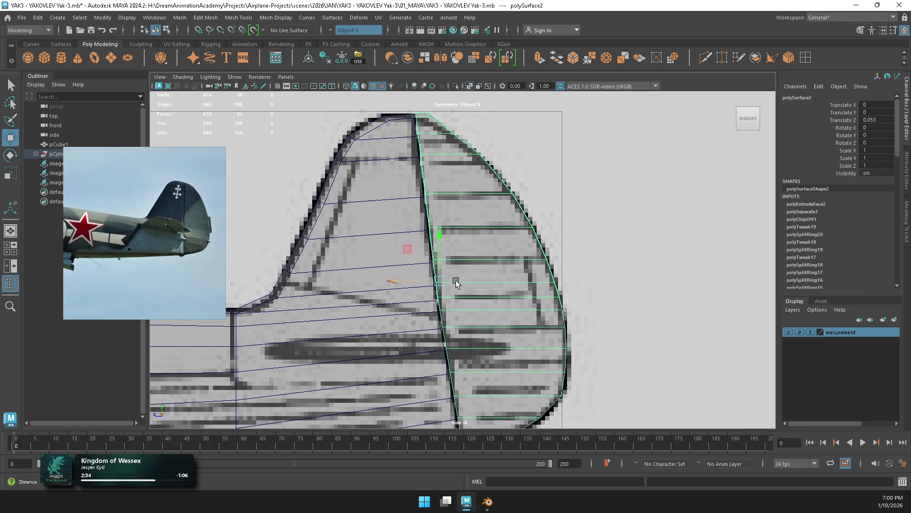
pyautogui.moveTo(438, 180)
pyautogui.keyDown('alt'); pyautogui.mouseDown(button='middle')
pyautogui.moveTo(401, 189)
pyautogui.moveTo(438, 241)
pyautogui.mouseUp(button='middle'); pyautogui.keyUp('alt')
pyautogui.scroll(2, 432, 226)
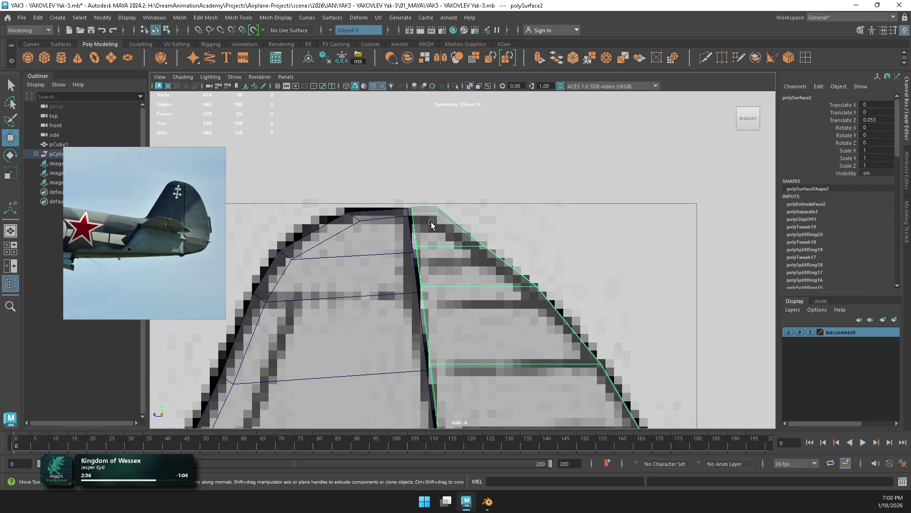
# Step: Move the rudder's top vertices onto the blueprint outline
pyautogui.press('F9')
pyautogui.moveTo(414, 213)
pyautogui.mouseDown()
pyautogui.moveTo(426, 220)
pyautogui.moveTo(425, 189)
pyautogui.moveTo(441, 233)
pyautogui.mouseUp()
pyautogui.moveTo(523, 229); pyautogui.dragTo(480, 258)
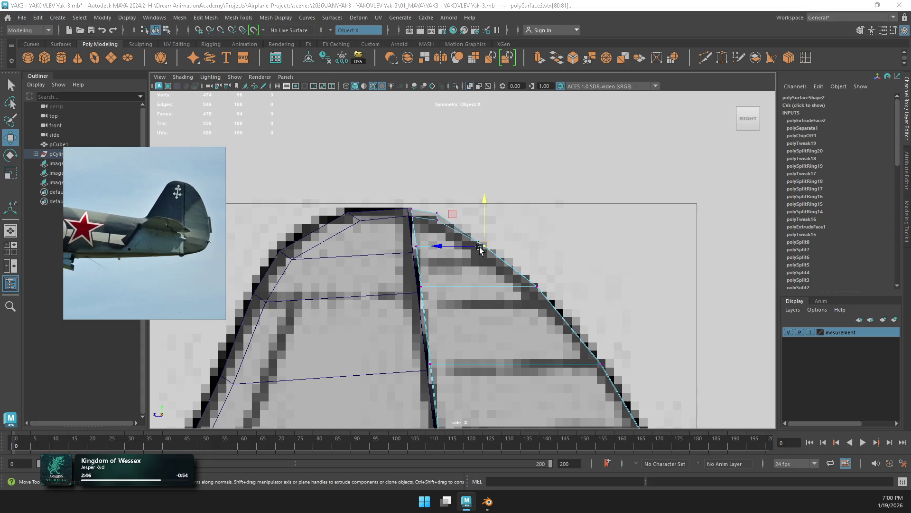
pyautogui.press('space')
pyautogui.press('space')
pyautogui.moveTo(537, 173)
pyautogui.keyDown('alt'); pyautogui.mouseDown()
pyautogui.moveTo(489, 161)
pyautogui.moveTo(470, 170)
pyautogui.mouseUp(); pyautogui.keyUp('alt')
# Step: Apply Edit Edge Flow to an edge on the rudder's rounded tip to smooth its curve
pyautogui.rightClick(429, 227)
pyautogui.click(382, 261)
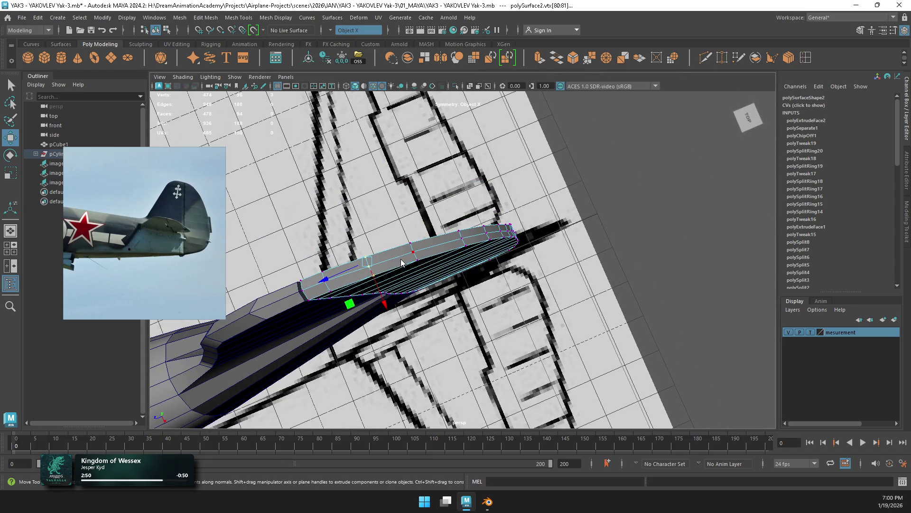
pyautogui.press('F10')
pyautogui.click(416, 245)
pyautogui.moveTo(453, 244)
pyautogui.keyDown('shift'); pyautogui.mouseDown(button='right')
pyautogui.moveTo(448, 364)
pyautogui.moveTo(451, 343)
pyautogui.mouseUp(button='right'); pyautogui.keyUp('shift')
pyautogui.moveTo(456, 285)
pyautogui.keyDown('alt'); pyautogui.mouseDown()
pyautogui.moveTo(463, 224)
pyautogui.moveTo(444, 204)
pyautogui.mouseUp(); pyautogui.keyUp('alt')
pyautogui.press('space')
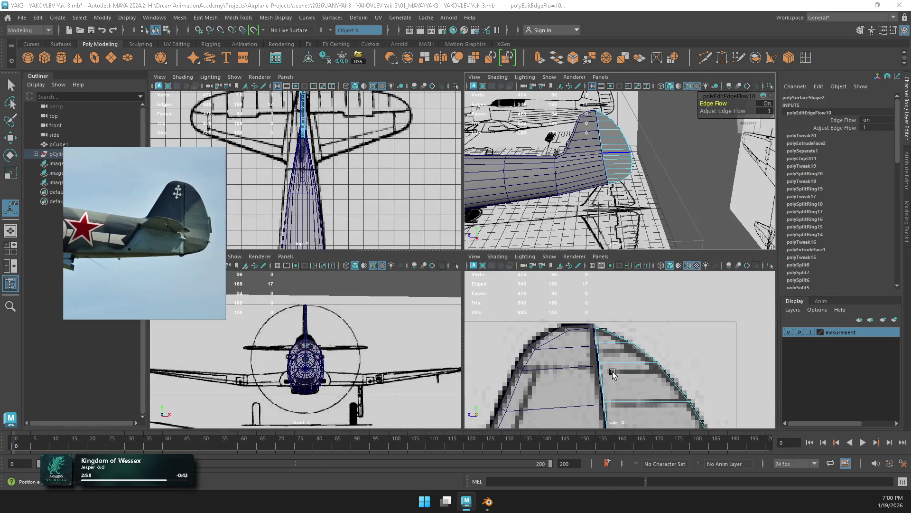
pyautogui.press('space')
pyautogui.click(422, 220)
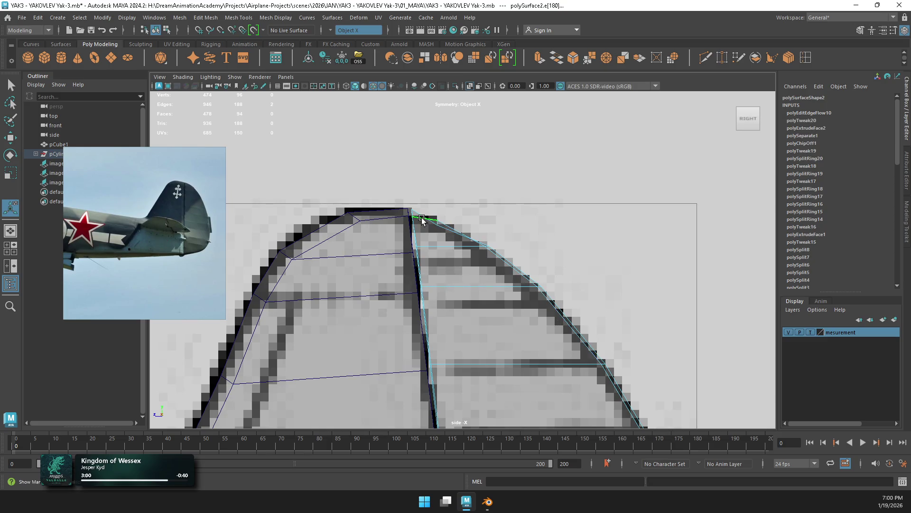
pyautogui.press('space')
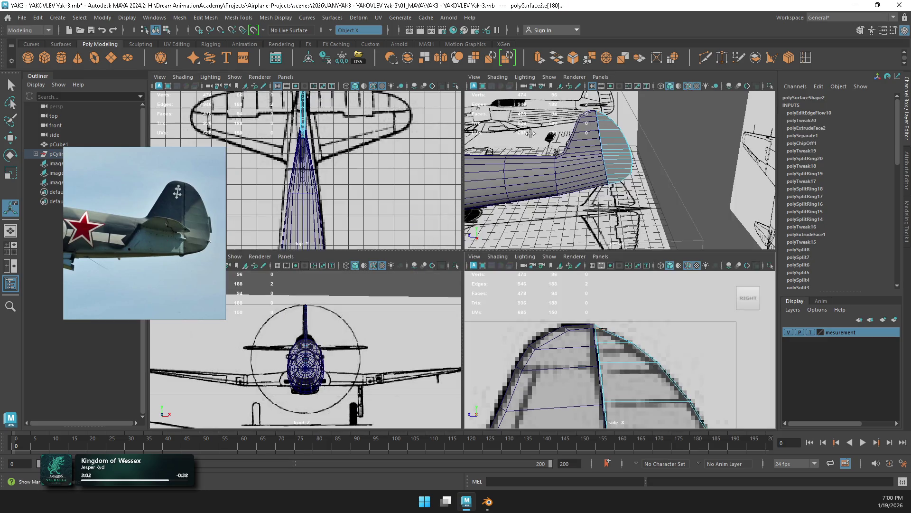
pyautogui.press('f')
pyautogui.press('space')
pyautogui.keyDown('shift'); pyautogui.moveTo(540, 164); pyautogui.dragTo(525, 187, button='right'); pyautogui.keyUp('shift')
pyautogui.scroll(-8, 518, 199)
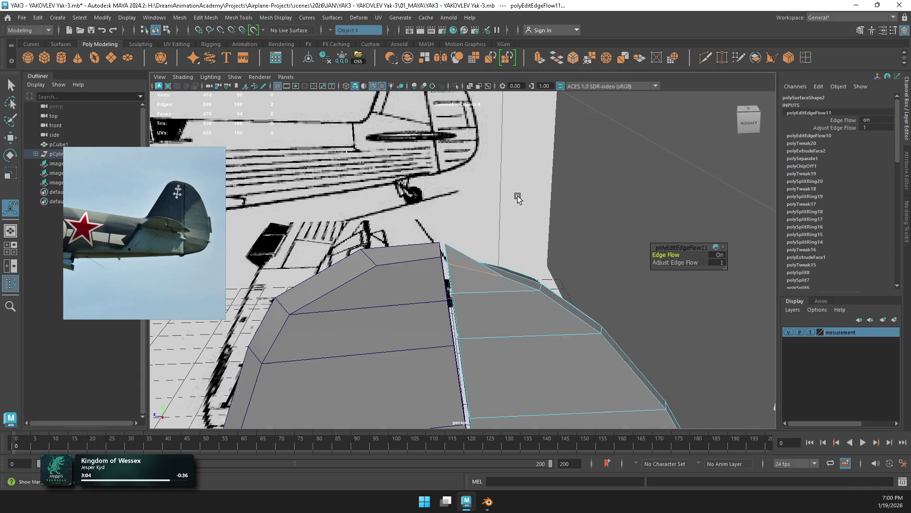
pyautogui.hotkey('ctrl', 'z')
pyautogui.moveTo(522, 247)
pyautogui.keyDown('alt'); pyautogui.mouseDown()
pyautogui.moveTo(494, 280)
pyautogui.moveTo(510, 261)
pyautogui.moveTo(480, 273)
pyautogui.moveTo(494, 260)
pyautogui.mouseUp(); pyautogui.keyUp('alt')
pyautogui.hotkey('ctrl', 'z')
pyautogui.moveTo(466, 258)
pyautogui.keyDown('shift'); pyautogui.mouseDown(button='right')
pyautogui.moveTo(453, 223)
pyautogui.moveTo(448, 238)
pyautogui.moveTo(501, 204)
pyautogui.mouseUp(button='right'); pyautogui.keyUp('shift')
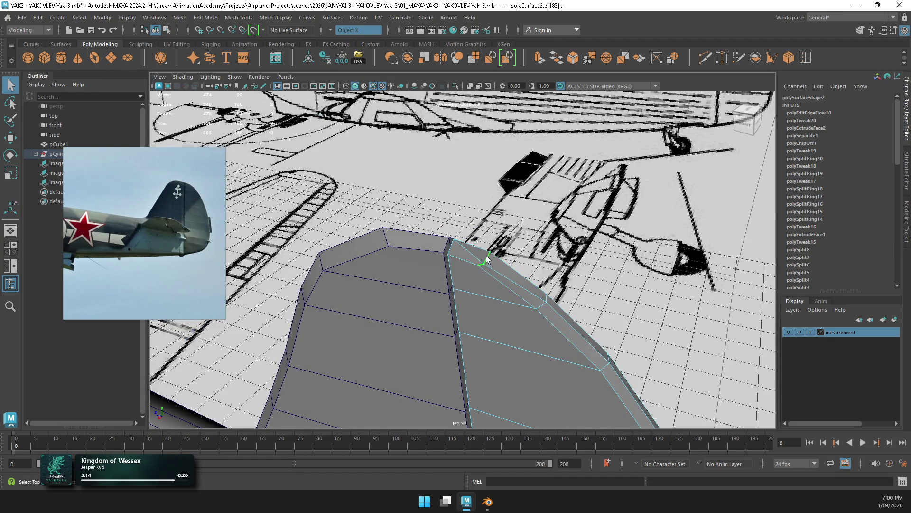
pyautogui.press('t')
pyautogui.keyDown('alt'); pyautogui.moveTo(515, 259); pyautogui.dragTo(515, 266); pyautogui.keyUp('alt')
pyautogui.press('q')
pyautogui.keyDown('alt'); pyautogui.moveTo(465, 253); pyautogui.dragTo(417, 256); pyautogui.keyUp('alt')
pyautogui.keyDown('shift'); pyautogui.moveTo(467, 256); pyautogui.dragTo(468, 257, button='right'); pyautogui.keyUp('shift')
pyautogui.click(472, 276)
pyautogui.press('w')
pyautogui.press('space')
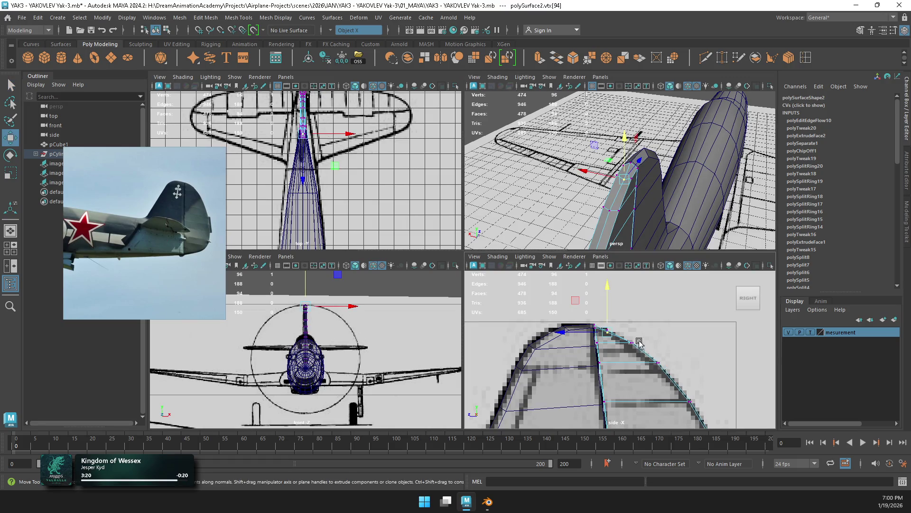
# Step: Raise the rudder's tip vertex in Y to meet the blueprint outline
pyautogui.scroll(3, 631, 351)
pyautogui.moveTo(592, 291); pyautogui.dragTo(592, 282)
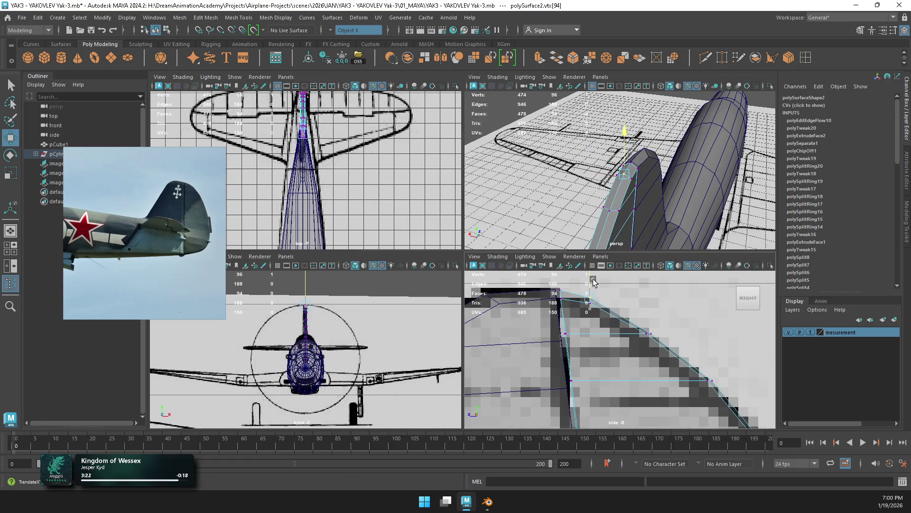
pyautogui.press('space')
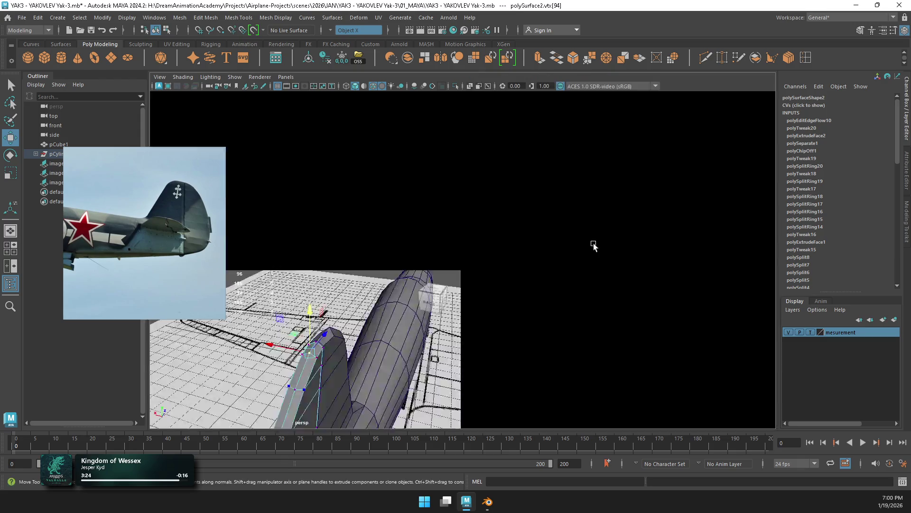
pyautogui.moveTo(488, 219)
pyautogui.mouseDown(button='right')
pyautogui.moveTo(474, 276)
pyautogui.moveTo(522, 235)
pyautogui.moveTo(525, 210)
pyautogui.mouseUp(button='right')
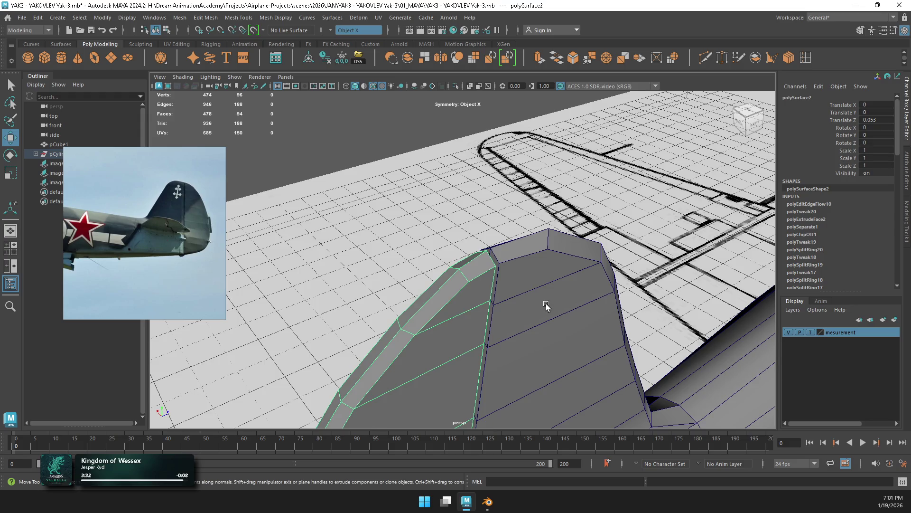
pyautogui.press('f')
# Step: Reselect the rudder from behind and select the vertices along its trailing edge
pyautogui.keyDown('alt'); pyautogui.moveTo(546, 306); pyautogui.dragTo(450, 290); pyautogui.keyUp('alt')
pyautogui.moveTo(477, 238); pyautogui.dragTo(494, 204, button='right')
pyautogui.moveTo(494, 204)
pyautogui.keyDown('alt'); pyautogui.mouseDown()
pyautogui.moveTo(439, 270)
pyautogui.moveTo(554, 274)
pyautogui.moveTo(448, 327)
pyautogui.moveTo(489, 297)
pyautogui.moveTo(481, 290)
pyautogui.mouseUp(); pyautogui.keyUp('alt')
pyautogui.click(481, 289)
pyautogui.moveTo(468, 261)
pyautogui.mouseDown(button='right')
pyautogui.moveTo(427, 230)
pyautogui.moveTo(467, 192)
pyautogui.mouseUp(button='right')
pyautogui.click(443, 258)
pyautogui.moveTo(467, 193)
pyautogui.keyDown('alt'); pyautogui.mouseDown()
pyautogui.moveTo(442, 259)
pyautogui.moveTo(456, 244)
pyautogui.moveTo(545, 275)
pyautogui.moveTo(474, 309)
pyautogui.moveTo(475, 218)
pyautogui.mouseUp(); pyautogui.keyUp('alt')
pyautogui.click(440, 243)
pyautogui.moveTo(474, 218); pyautogui.dragTo(476, 291, button='right')
pyautogui.moveTo(427, 219); pyautogui.dragTo(427, 218, button='right')
pyautogui.moveTo(426, 219)
pyautogui.keyDown('alt'); pyautogui.mouseDown()
pyautogui.moveTo(468, 257)
pyautogui.moveTo(487, 318)
pyautogui.moveTo(485, 371)
pyautogui.moveTo(475, 291)
pyautogui.moveTo(433, 285)
pyautogui.mouseUp(); pyautogui.keyUp('alt')
pyautogui.hotkey('ctrl', 'z')
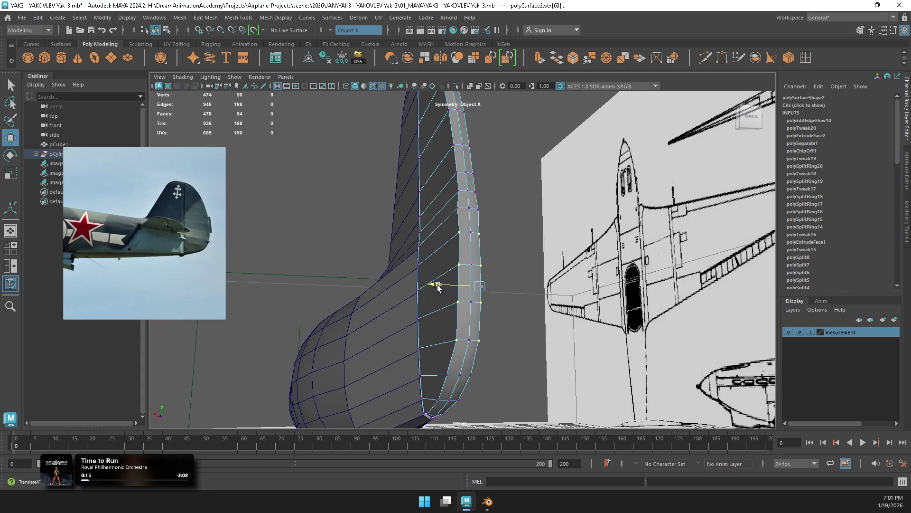
# Step: Select the upper and lower trailing-edge vertices and raise them slightly in Y
pyautogui.click(459, 209)
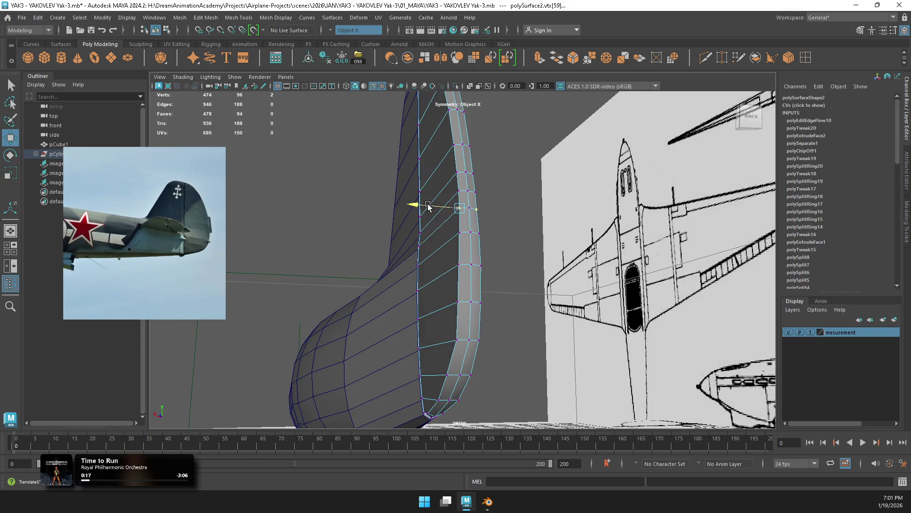
pyautogui.moveTo(488, 257)
pyautogui.keyDown('alt'); pyautogui.mouseDown()
pyautogui.moveTo(468, 240)
pyautogui.moveTo(428, 322)
pyautogui.moveTo(445, 286)
pyautogui.mouseUp(); pyautogui.keyUp('alt')
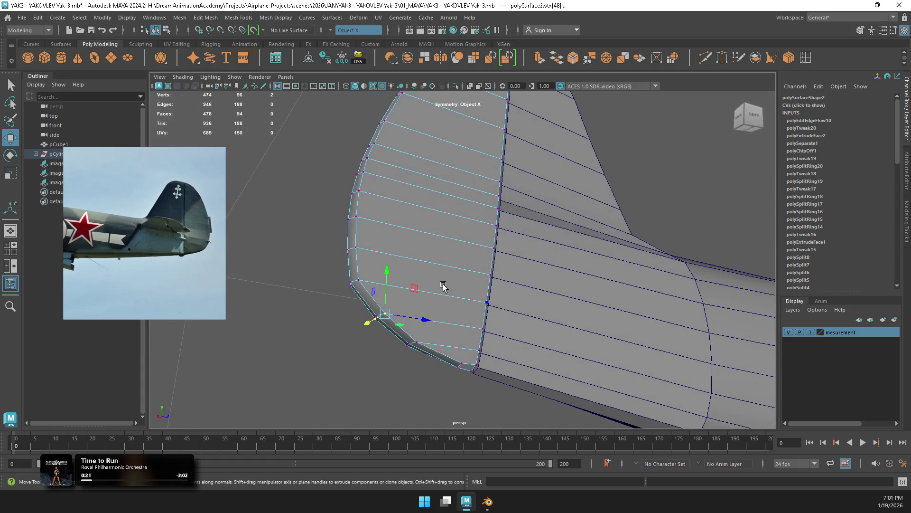
pyautogui.keyDown('shift'); pyautogui.click(465, 360); pyautogui.keyUp('shift')
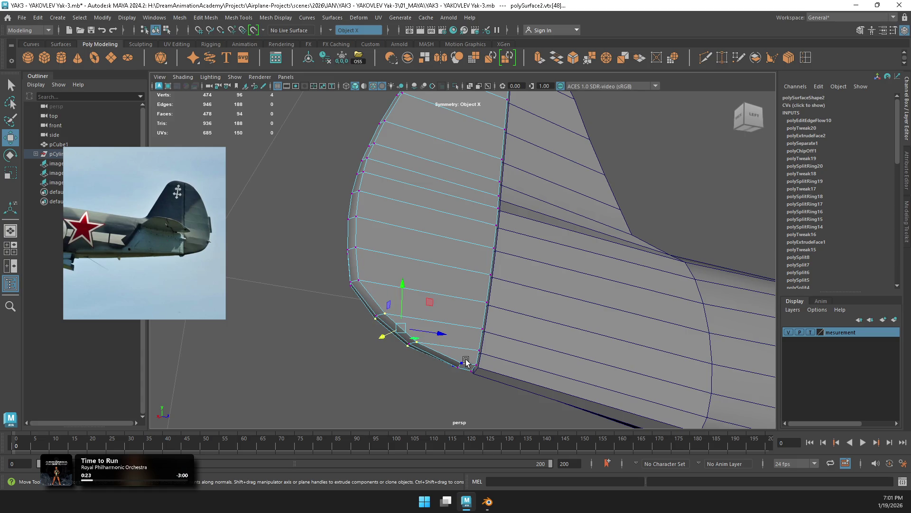
pyautogui.moveTo(425, 299)
pyautogui.mouseDown()
pyautogui.moveTo(426, 291)
pyautogui.moveTo(425, 342)
pyautogui.moveTo(420, 328)
pyautogui.mouseUp()
pyautogui.press('r')
pyautogui.press('w')
# Step: Widen the rudder's thickness at the selected vertices from the back view
pyautogui.press('f')
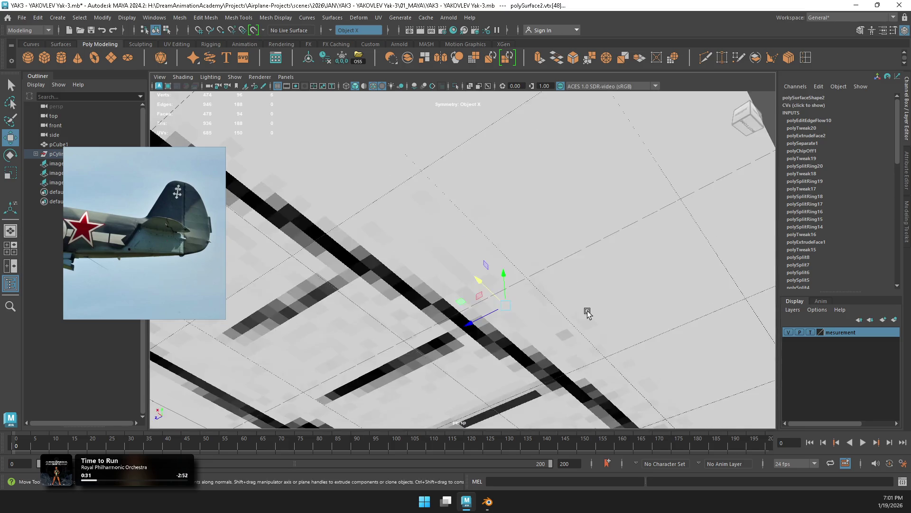
pyautogui.moveTo(547, 314)
pyautogui.keyDown('alt'); pyautogui.mouseDown()
pyautogui.moveTo(420, 291)
pyautogui.moveTo(427, 314)
pyautogui.mouseUp(); pyautogui.keyUp('alt')
pyautogui.moveTo(419, 266)
pyautogui.mouseDown()
pyautogui.moveTo(496, 264)
pyautogui.moveTo(468, 240)
pyautogui.moveTo(508, 255)
pyautogui.moveTo(511, 244)
pyautogui.moveTo(471, 218)
pyautogui.mouseUp()
pyautogui.click(467, 259)
pyautogui.press('f')
# Step: Push individual trailing-edge vertices sideways one by one to refine the rudder's thickness
pyautogui.click(460, 211)
pyautogui.moveTo(418, 209)
pyautogui.mouseDown()
pyautogui.moveTo(426, 207)
pyautogui.moveTo(429, 237)
pyautogui.mouseUp()
pyautogui.click(466, 174)
pyautogui.moveTo(422, 177)
pyautogui.mouseDown()
pyautogui.moveTo(475, 247)
pyautogui.moveTo(480, 276)
pyautogui.moveTo(426, 272)
pyautogui.mouseUp()
pyautogui.click(460, 269)
pyautogui.click(447, 231)
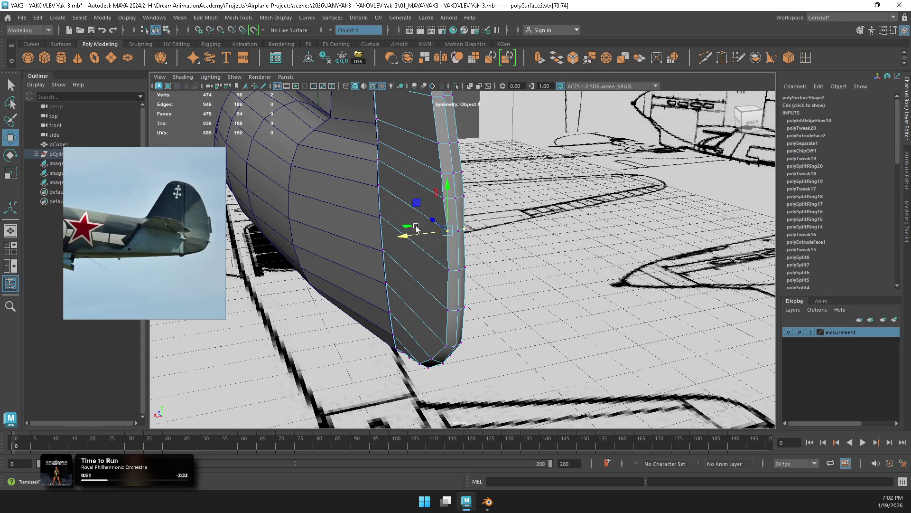
pyautogui.click(461, 202)
pyautogui.moveTo(460, 201)
pyautogui.keyDown('alt'); pyautogui.mouseDown()
pyautogui.moveTo(461, 291)
pyautogui.moveTo(427, 273)
pyautogui.moveTo(445, 246)
pyautogui.moveTo(489, 255)
pyautogui.moveTo(525, 240)
pyautogui.moveTo(520, 284)
pyautogui.moveTo(432, 224)
pyautogui.mouseUp(); pyautogui.keyUp('alt')
pyautogui.click(456, 275)
pyautogui.click(449, 251)
# Step: Return the rudder to object mode and show it as a smooth mesh preview
pyautogui.moveTo(432, 224); pyautogui.dragTo(477, 203, button='right')
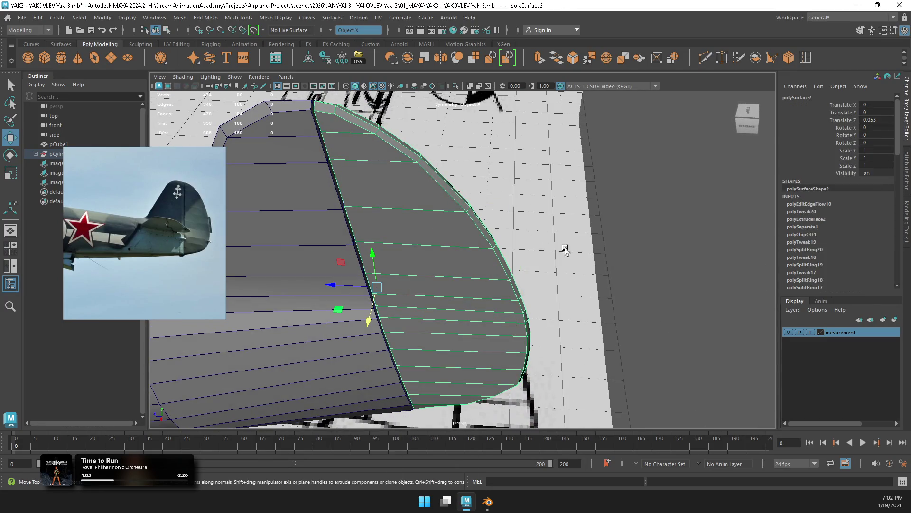
pyautogui.click(545, 250)
pyautogui.keyDown('alt'); pyautogui.moveTo(546, 249); pyautogui.dragTo(543, 262); pyautogui.keyUp('alt')
pyautogui.press('3')
pyautogui.moveTo(478, 255)
pyautogui.keyDown('alt'); pyautogui.mouseDown()
pyautogui.moveTo(519, 271)
pyautogui.moveTo(437, 269)
pyautogui.moveTo(459, 256)
pyautogui.moveTo(483, 265)
pyautogui.mouseUp(); pyautogui.keyUp('alt')
pyautogui.keyDown('alt'); pyautogui.moveTo(417, 282); pyautogui.dragTo(420, 283); pyautogui.keyUp('alt')
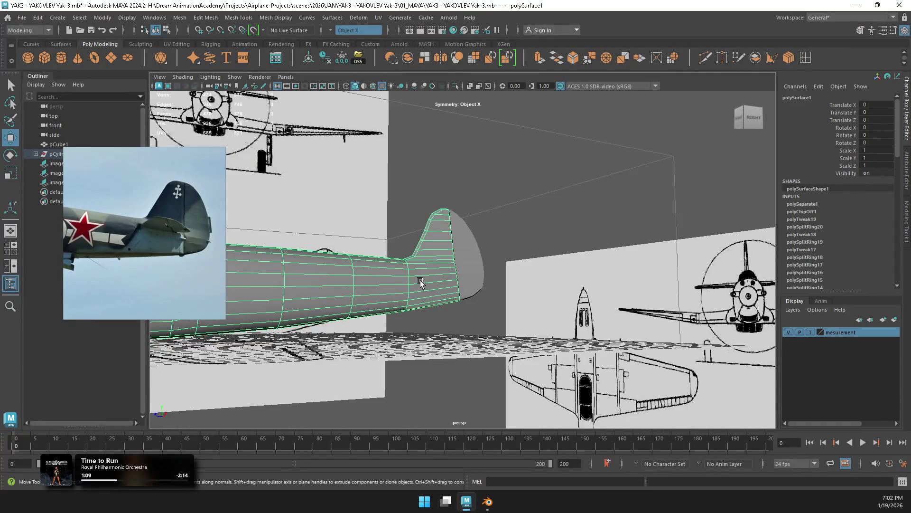
# Step: Return to object mode, clear the selection, and select the fuselage mesh
pyautogui.moveTo(440, 219)
pyautogui.mouseDown(button='right')
pyautogui.moveTo(442, 246)
pyautogui.moveTo(442, 220)
pyautogui.moveTo(509, 227)
pyautogui.mouseUp(button='right')
pyautogui.press('F8')
pyautogui.moveTo(509, 226)
pyautogui.keyDown('alt'); pyautogui.mouseDown()
pyautogui.moveTo(489, 279)
pyautogui.moveTo(438, 306)
pyautogui.moveTo(407, 285)
pyautogui.moveTo(398, 216)
pyautogui.mouseUp(); pyautogui.keyUp('alt')
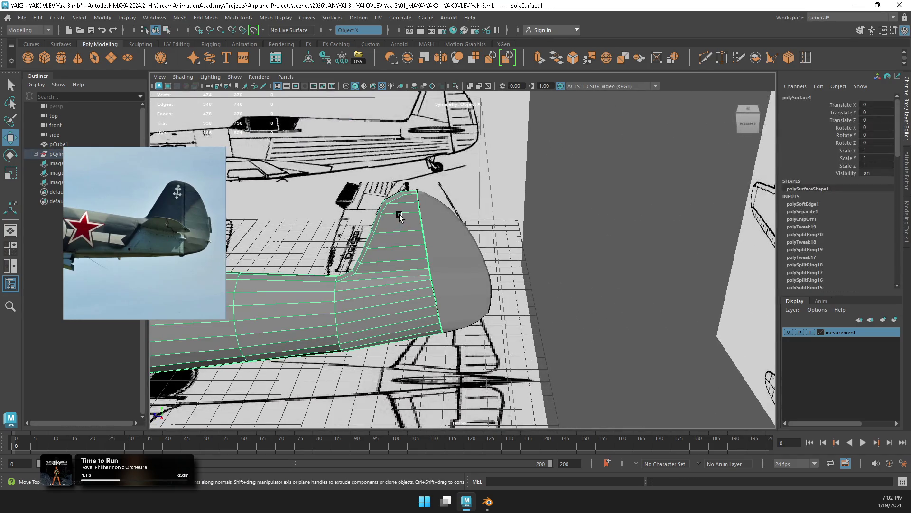
pyautogui.moveTo(404, 212)
pyautogui.mouseDown(button='right')
pyautogui.moveTo(462, 233)
pyautogui.moveTo(489, 223)
pyautogui.mouseUp(button='right')
pyautogui.click(590, 204)
pyautogui.moveTo(590, 204)
pyautogui.keyDown('alt'); pyautogui.mouseDown()
pyautogui.moveTo(403, 274)
pyautogui.moveTo(537, 247)
pyautogui.moveTo(421, 234)
pyautogui.moveTo(499, 228)
pyautogui.moveTo(437, 230)
pyautogui.moveTo(472, 252)
pyautogui.moveTo(452, 231)
pyautogui.moveTo(338, 233)
pyautogui.mouseUp(); pyautogui.keyUp('alt')
pyautogui.click(464, 229)
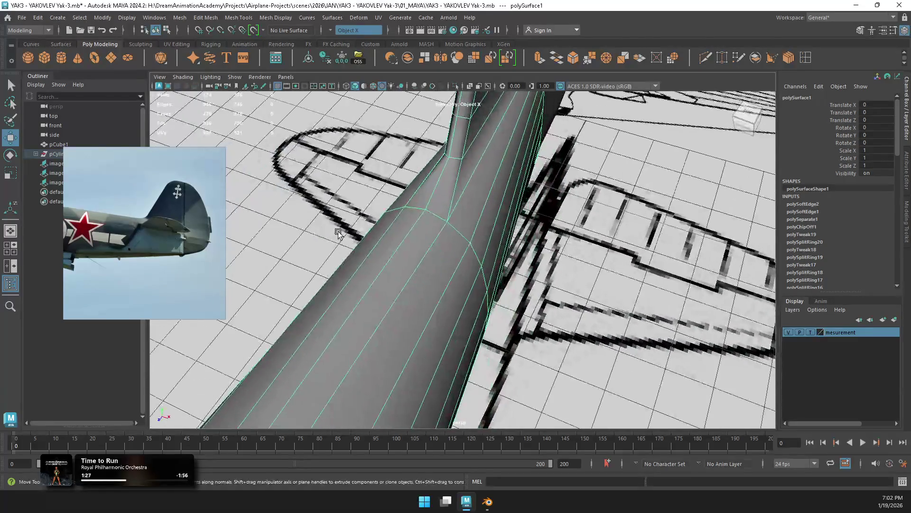
# Step: Bevel the fin-root edge with Ctrl+B and set the bevel Segments to 1
pyautogui.moveTo(516, 191)
pyautogui.keyDown('alt'); pyautogui.mouseDown()
pyautogui.moveTo(418, 164)
pyautogui.moveTo(342, 167)
pyautogui.moveTo(351, 171)
pyautogui.moveTo(336, 177)
pyautogui.moveTo(549, 155)
pyautogui.moveTo(484, 171)
pyautogui.mouseUp(); pyautogui.keyUp('alt')
pyautogui.keyDown('alt'); pyautogui.moveTo(484, 170); pyautogui.dragTo(469, 221, button='right'); pyautogui.keyUp('alt')
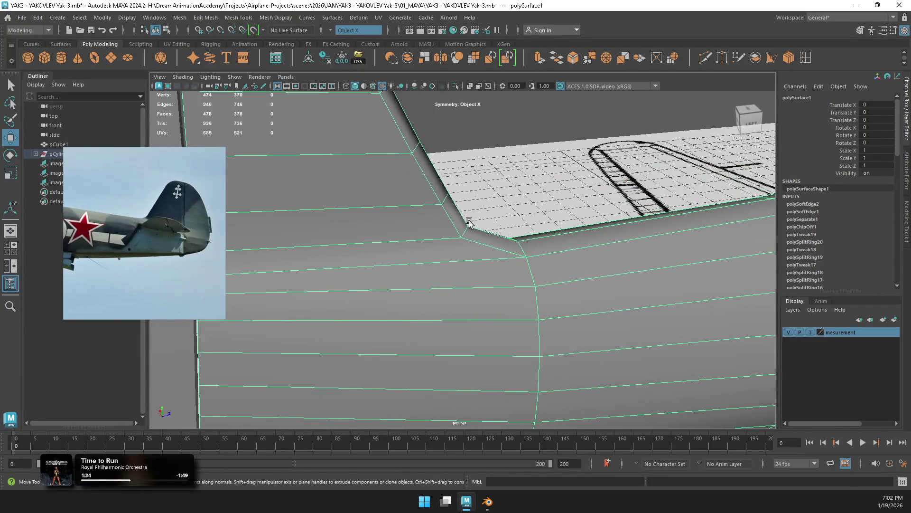
pyautogui.keyDown('alt'); pyautogui.moveTo(468, 221); pyautogui.dragTo(446, 214); pyautogui.keyUp('alt')
pyautogui.moveTo(434, 211); pyautogui.dragTo(433, 183, button='right')
pyautogui.moveTo(463, 216)
pyautogui.keyDown('alt'); pyautogui.mouseDown()
pyautogui.moveTo(440, 243)
pyautogui.moveTo(494, 247)
pyautogui.moveTo(427, 234)
pyautogui.mouseUp(); pyautogui.keyUp('alt')
pyautogui.click(439, 243)
pyautogui.hotkey('ctrl', 'b')
pyautogui.moveTo(662, 263); pyautogui.dragTo(670, 269)
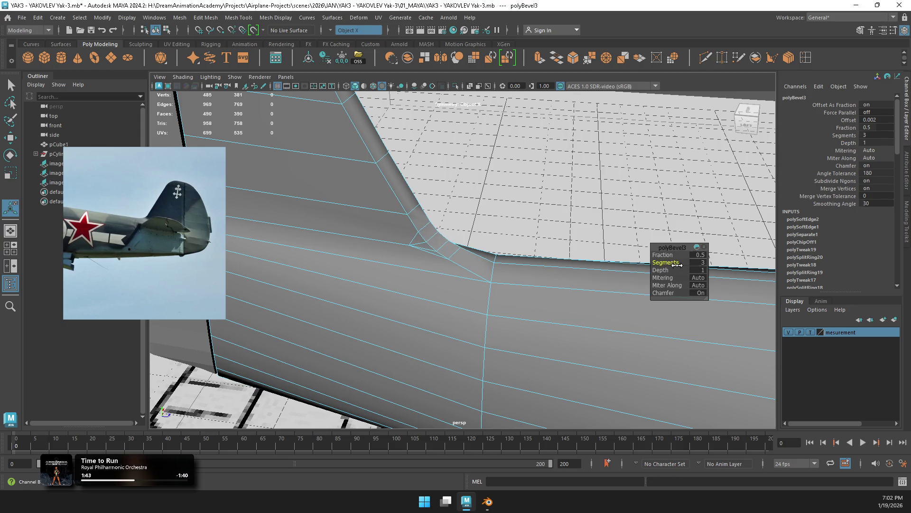
# Step: Insert a trial edge loop across the fin and undo the fin-root bevel
pyautogui.moveTo(662, 263)
pyautogui.keyDown('alt'); pyautogui.mouseDown()
pyautogui.moveTo(315, 185)
pyautogui.moveTo(483, 180)
pyautogui.mouseUp(); pyautogui.keyUp('alt')
pyautogui.keyDown('alt'); pyautogui.moveTo(483, 180); pyautogui.dragTo(780, 89, button='right'); pyautogui.keyUp('alt')
pyautogui.click(794, 61)
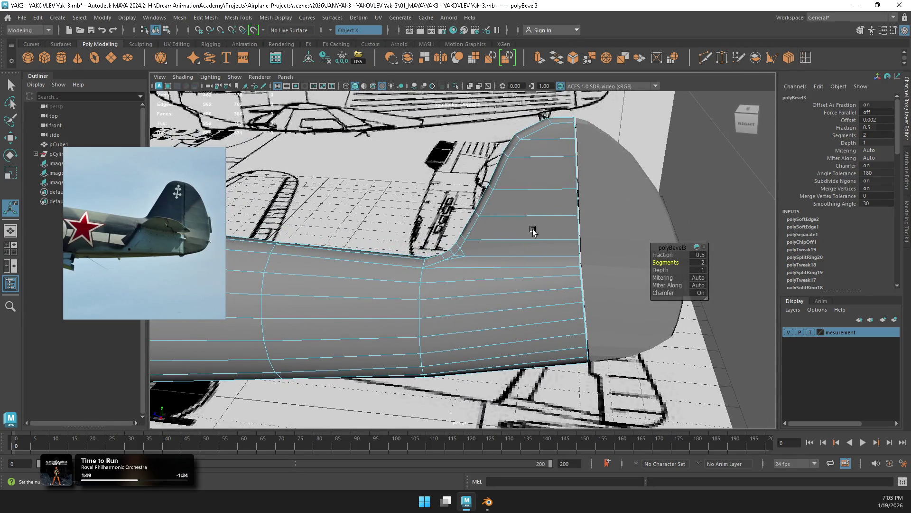
pyautogui.click(506, 244)
pyautogui.keyDown('alt'); pyautogui.moveTo(505, 244); pyautogui.dragTo(524, 267); pyautogui.keyUp('alt')
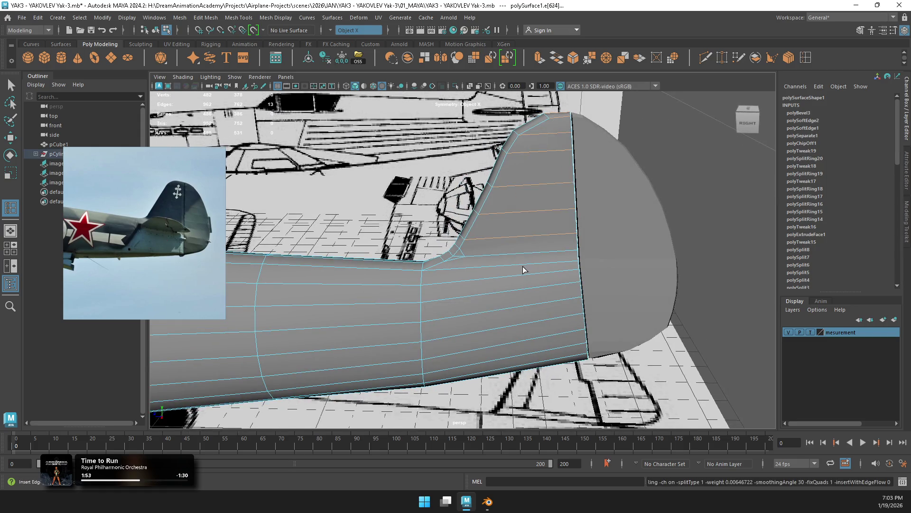
pyautogui.hotkey('ctrl', 'z')
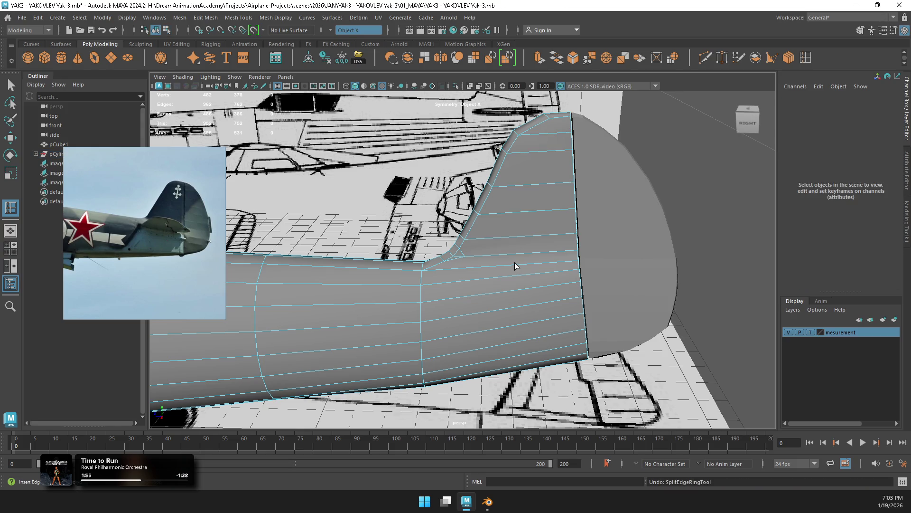
# Step: Insert another edge loop across the fin, then undo it
pyautogui.moveTo(519, 240); pyautogui.dragTo(507, 239)
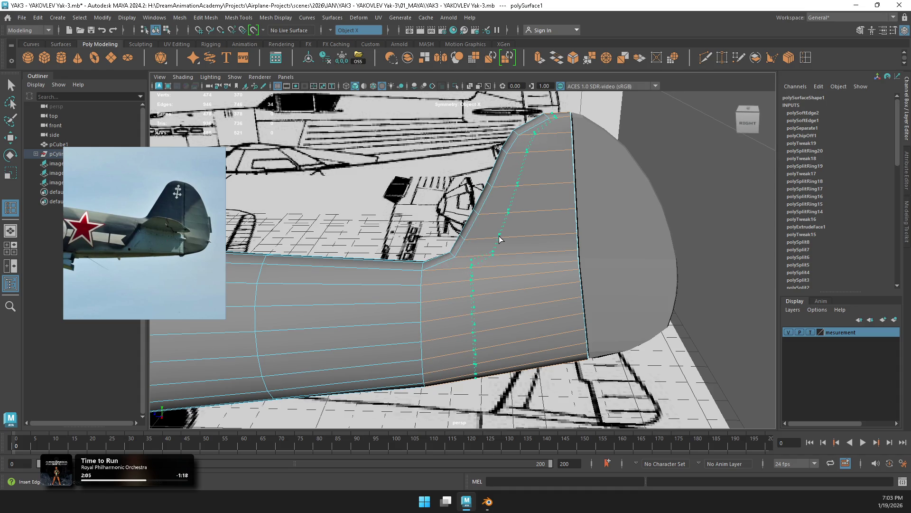
pyautogui.click(499, 239)
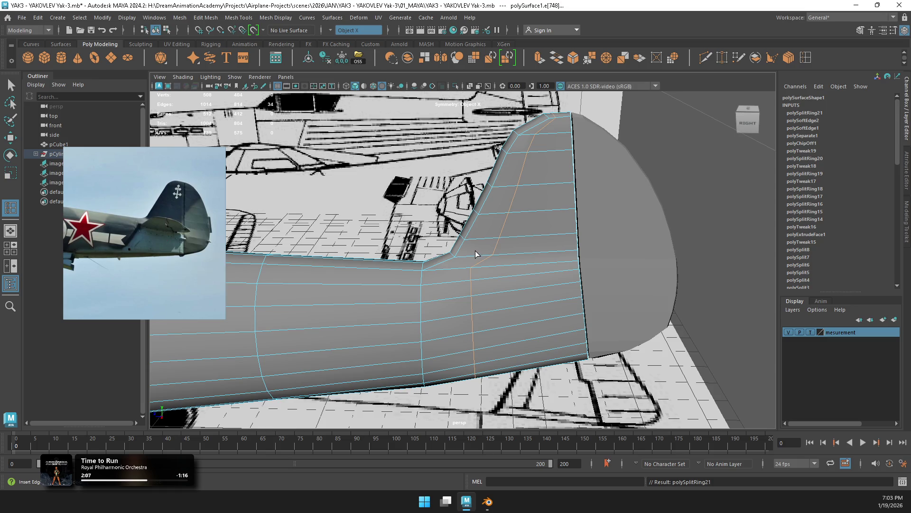
pyautogui.hotkey('ctrl', 'z')
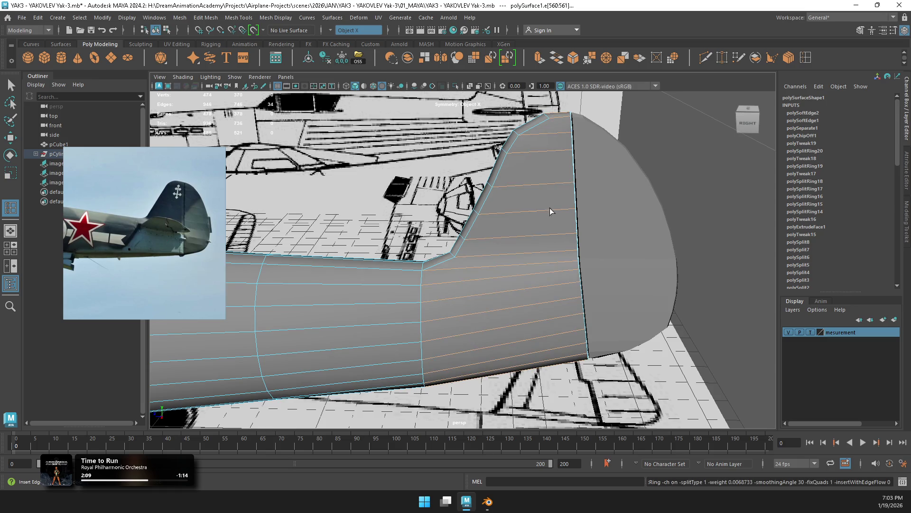
pyautogui.click(706, 58)
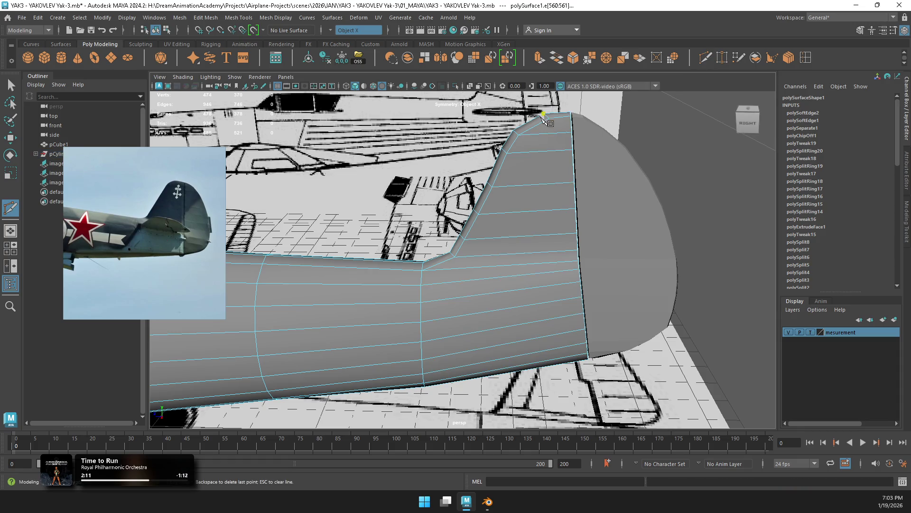
# Step: Multi-Cut a new edge from the fin's top edge down to the 80% snap at its root
pyautogui.click(548, 117)
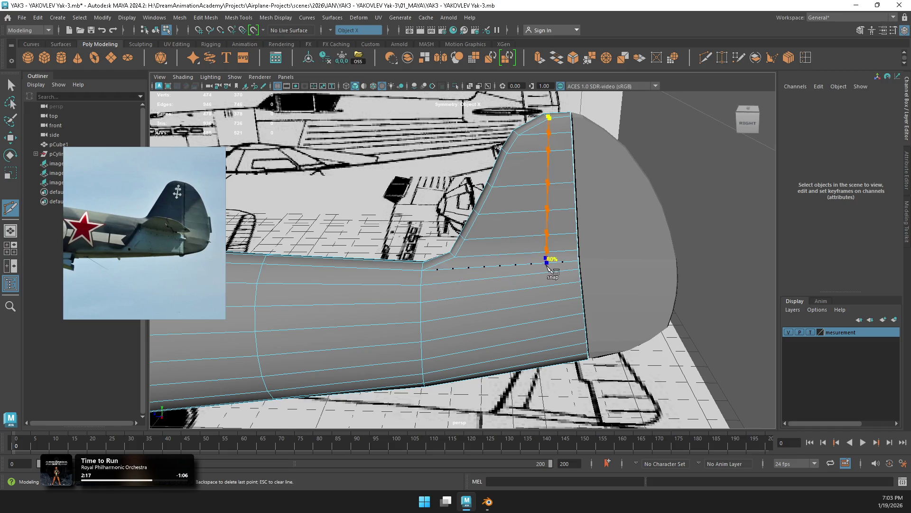
pyautogui.click(544, 267)
pyautogui.moveTo(564, 307)
pyautogui.keyDown('alt'); pyautogui.mouseDown()
pyautogui.moveTo(553, 286)
pyautogui.moveTo(470, 296)
pyautogui.moveTo(475, 341)
pyautogui.moveTo(499, 375)
pyautogui.moveTo(501, 355)
pyautogui.mouseUp(); pyautogui.keyUp('alt')
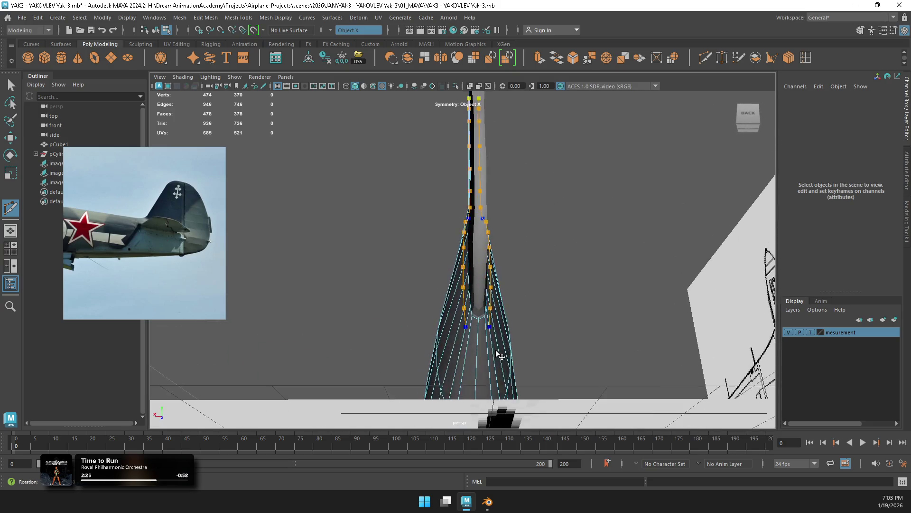
pyautogui.click(479, 334)
# Step: Select the new edge loop on the fin and switch to the four-view layout
pyautogui.keyDown('alt'); pyautogui.moveTo(499, 314); pyautogui.dragTo(577, 333); pyautogui.keyUp('alt')
pyautogui.keyDown('alt'); pyautogui.moveTo(577, 333); pyautogui.dragTo(550, 304, button='middle'); pyautogui.keyUp('alt')
pyautogui.scroll(5, 552, 306)
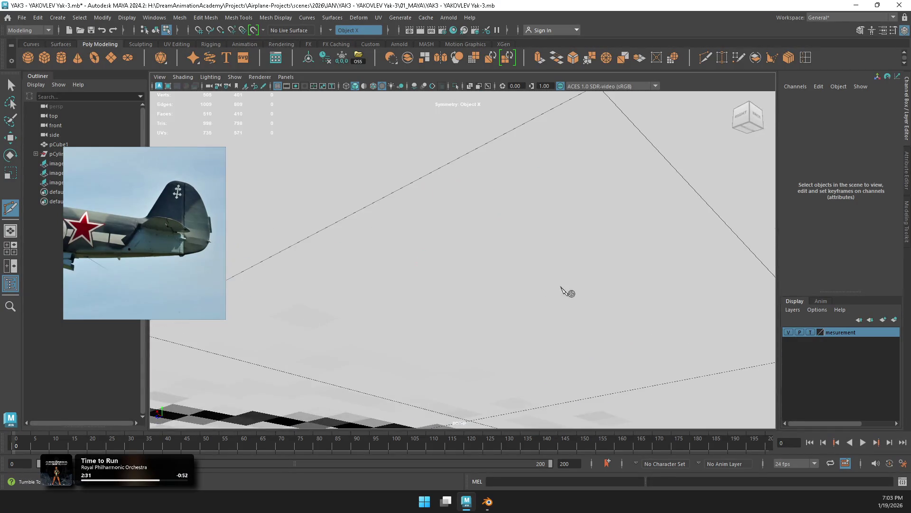
pyautogui.press('w')
pyautogui.scroll(-3, 574, 291)
pyautogui.moveTo(571, 280)
pyautogui.mouseDown(button='right')
pyautogui.moveTo(560, 223)
pyautogui.moveTo(565, 246)
pyautogui.mouseUp(button='right')
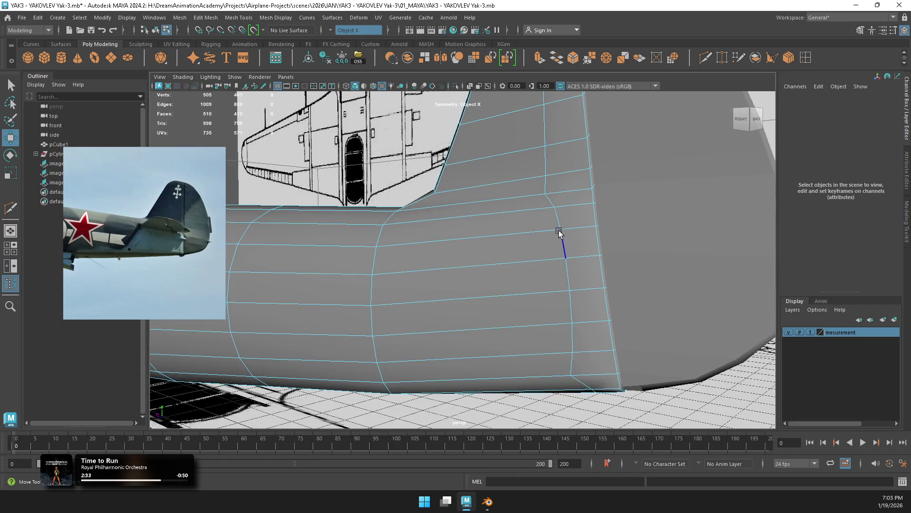
pyautogui.moveTo(565, 247)
pyautogui.keyDown('alt'); pyautogui.mouseDown()
pyautogui.moveTo(584, 269)
pyautogui.moveTo(502, 221)
pyautogui.mouseUp(); pyautogui.keyUp('alt')
pyautogui.press('r')
pyautogui.press('w')
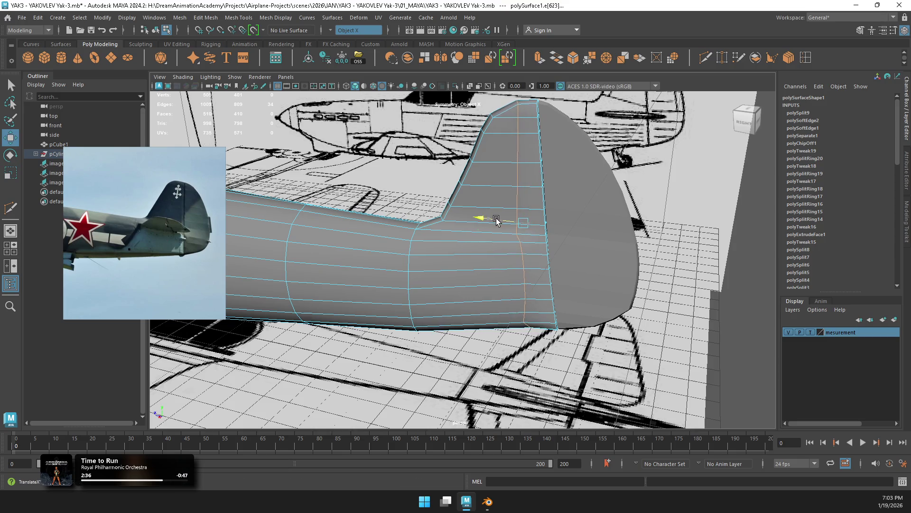
pyautogui.press('space')
# Step: Isolate the fuselage, add neighbouring lower fin edges, and shift them slightly along X
pyautogui.press('f')
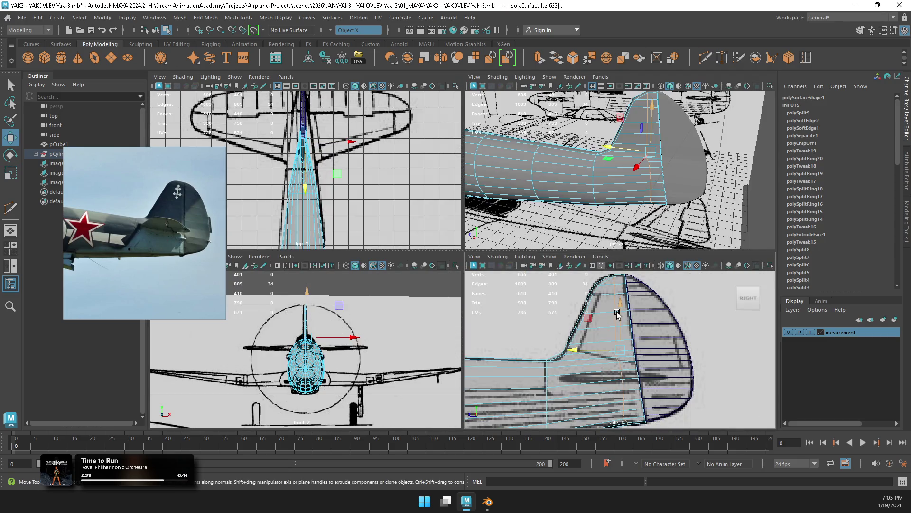
pyautogui.scroll(-1, 616, 329)
pyautogui.press('space')
pyautogui.keyDown('alt'); pyautogui.moveTo(636, 229); pyautogui.dragTo(491, 191); pyautogui.keyUp('alt')
pyautogui.click(456, 86)
pyautogui.moveTo(507, 261)
pyautogui.keyDown('alt'); pyautogui.mouseDown()
pyautogui.moveTo(526, 234)
pyautogui.moveTo(549, 226)
pyautogui.moveTo(511, 209)
pyautogui.mouseUp(); pyautogui.keyUp('alt')
pyautogui.scroll(5, 527, 240)
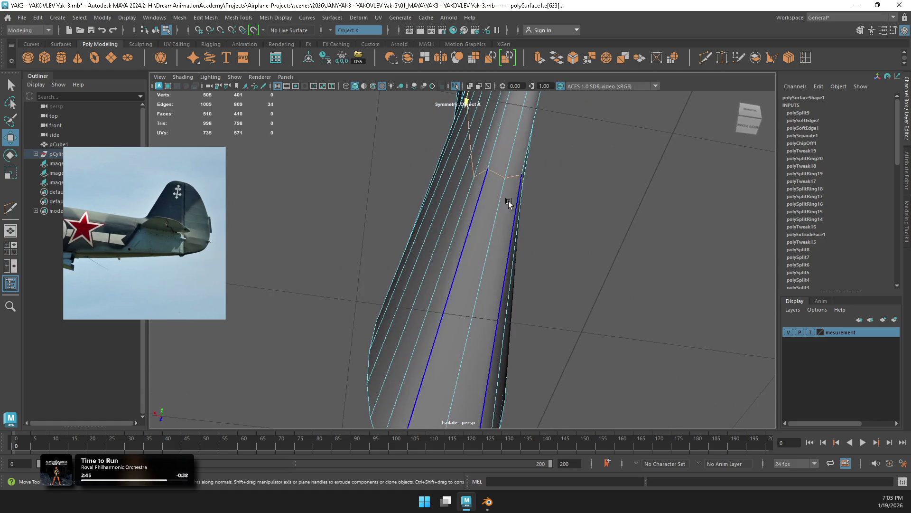
pyautogui.press('r')
pyautogui.keyDown('shift'); pyautogui.click(491, 182); pyautogui.keyUp('shift')
pyautogui.press('w')
pyautogui.moveTo(482, 209)
pyautogui.keyDown('alt'); pyautogui.mouseDown()
pyautogui.moveTo(594, 218)
pyautogui.moveTo(625, 235)
pyautogui.mouseUp(); pyautogui.keyUp('alt')
pyautogui.moveTo(547, 315); pyautogui.dragTo(557, 316)
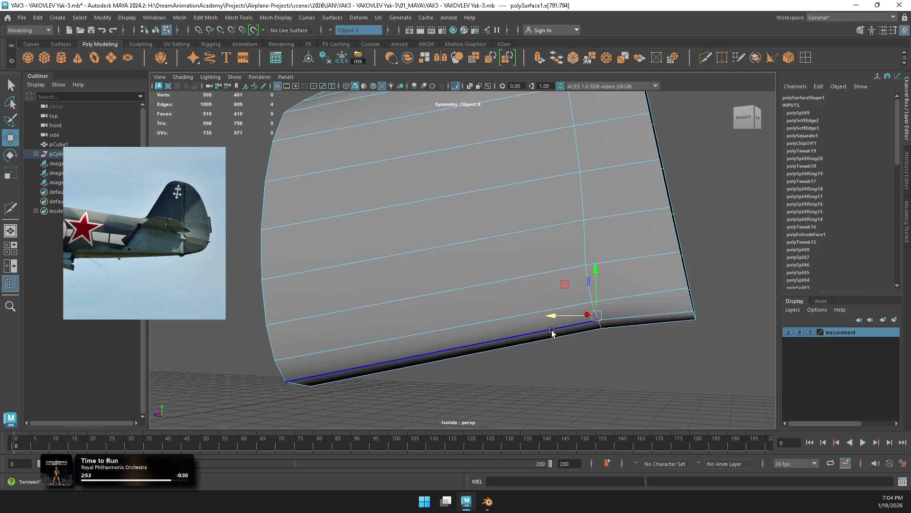
# Step: In side view, stretch and nudge the lower fin edge onto the blueprint line
pyautogui.press('space')
pyautogui.press('f')
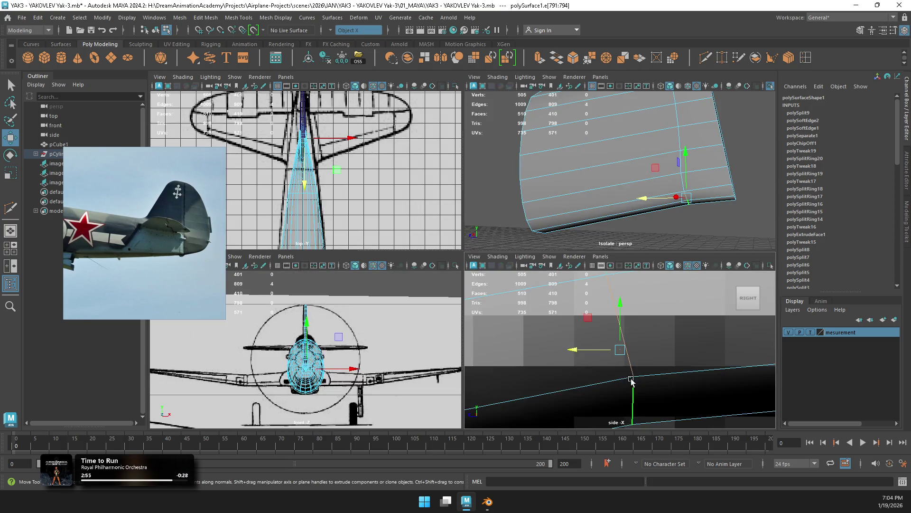
pyautogui.scroll(-3, 621, 357)
pyautogui.press('r')
pyautogui.moveTo(575, 349); pyautogui.dragTo(582, 350)
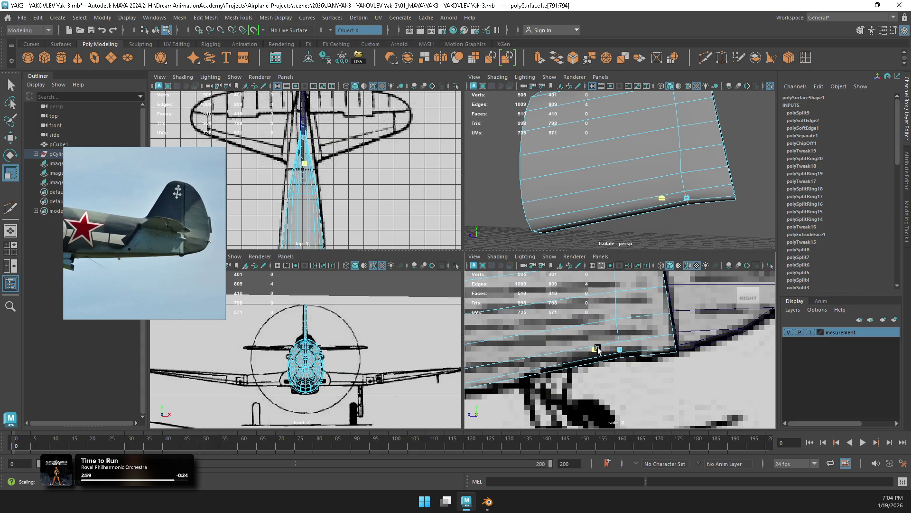
pyautogui.press('w')
pyautogui.moveTo(581, 348); pyautogui.dragTo(580, 348)
pyautogui.press('r')
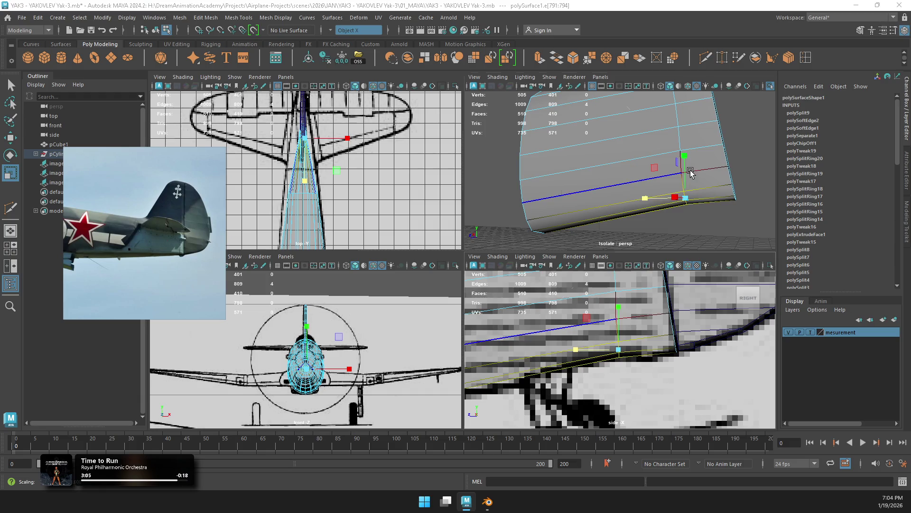
pyautogui.press('space')
# Step: Return the fuselage to object mode and view the tail fin
pyautogui.moveTo(546, 190)
pyautogui.keyDown('alt'); pyautogui.mouseDown()
pyautogui.moveTo(590, 237)
pyautogui.moveTo(612, 237)
pyautogui.mouseUp(); pyautogui.keyUp('alt')
pyautogui.moveTo(590, 204); pyautogui.dragTo(614, 203, button='right')
pyautogui.keyDown('alt'); pyautogui.moveTo(614, 203); pyautogui.dragTo(549, 195); pyautogui.keyUp('alt')
pyautogui.scroll(-3, 549, 194)
pyautogui.scroll(2, 539, 190)
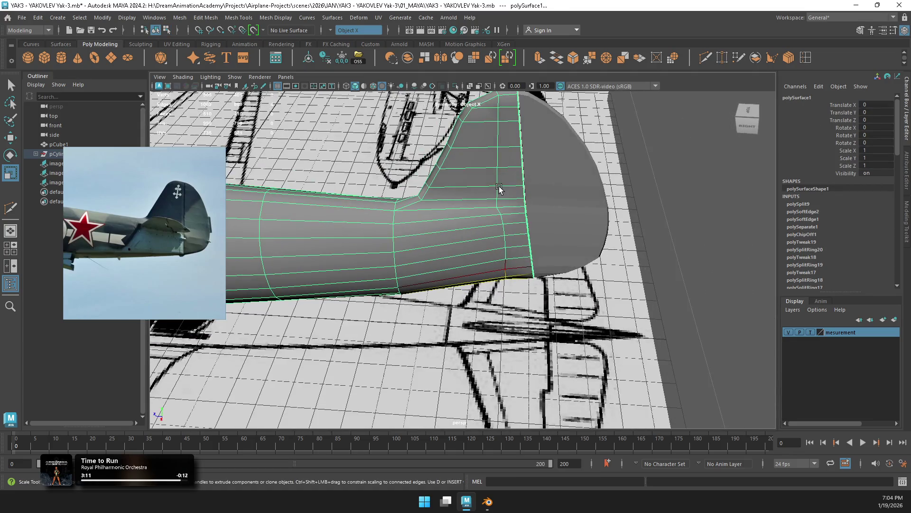
# Step: Check the smoothed preview, then insert an extra edge loop across the fin
pyautogui.press('3')
pyautogui.press('1')
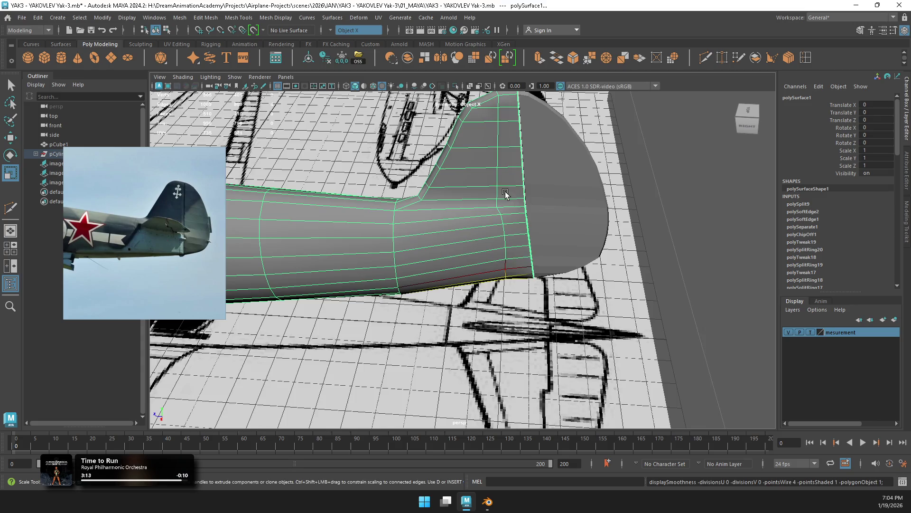
pyautogui.scroll(-2, 505, 193)
pyautogui.scroll(3, 528, 220)
pyautogui.scroll(-2, 501, 212)
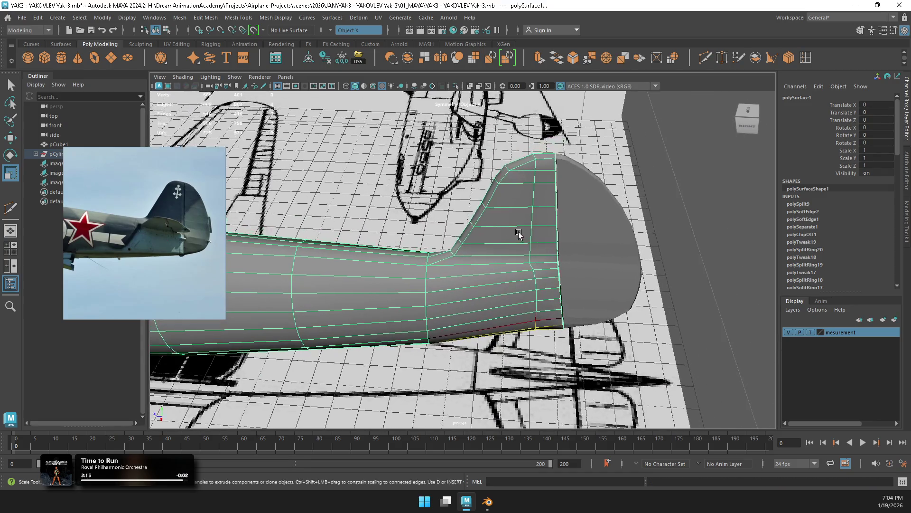
pyautogui.keyDown('shift'); pyautogui.moveTo(534, 250); pyautogui.dragTo(485, 263, button='right'); pyautogui.keyUp('shift')
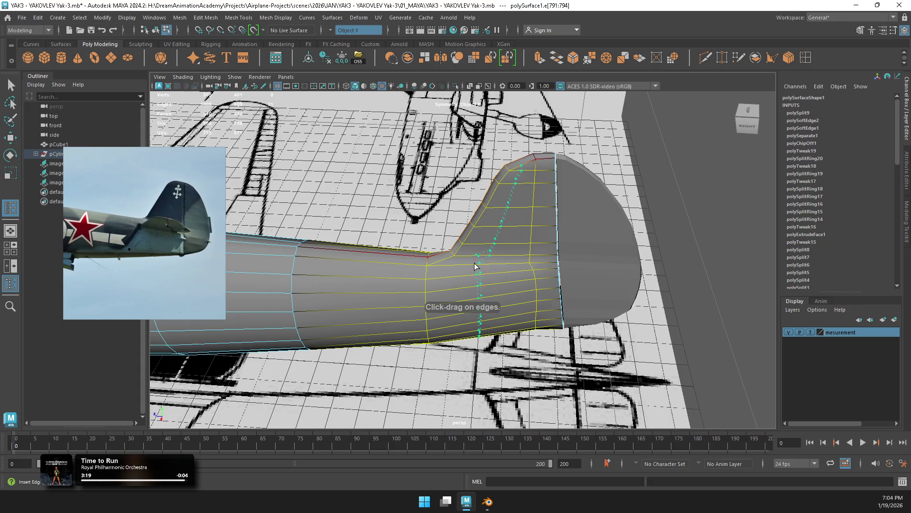
pyautogui.click(467, 265)
# Step: Multi-Cut a new edge across the top of the fin
pyautogui.keyDown('alt'); pyautogui.moveTo(525, 230); pyautogui.dragTo(530, 219); pyautogui.keyUp('alt')
pyautogui.scroll(3, 530, 218)
pyautogui.click(701, 59)
pyautogui.click(637, 228)
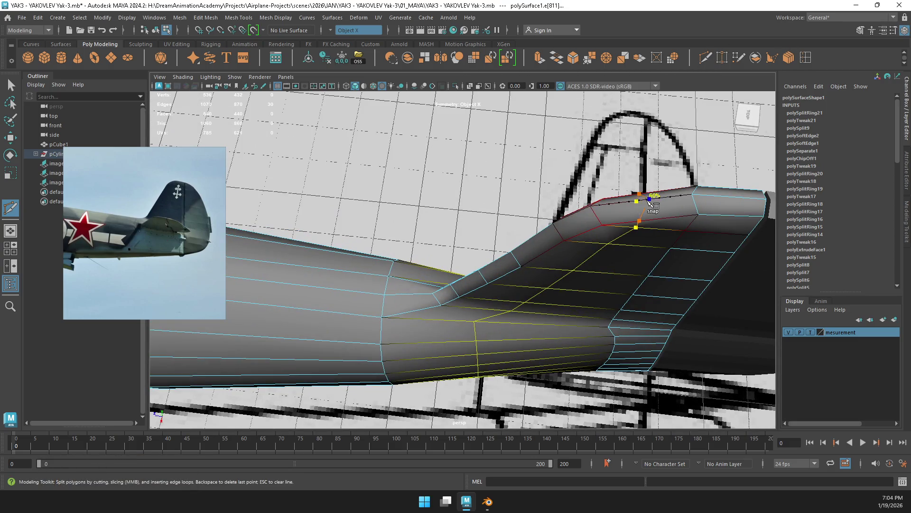
pyautogui.click(637, 198)
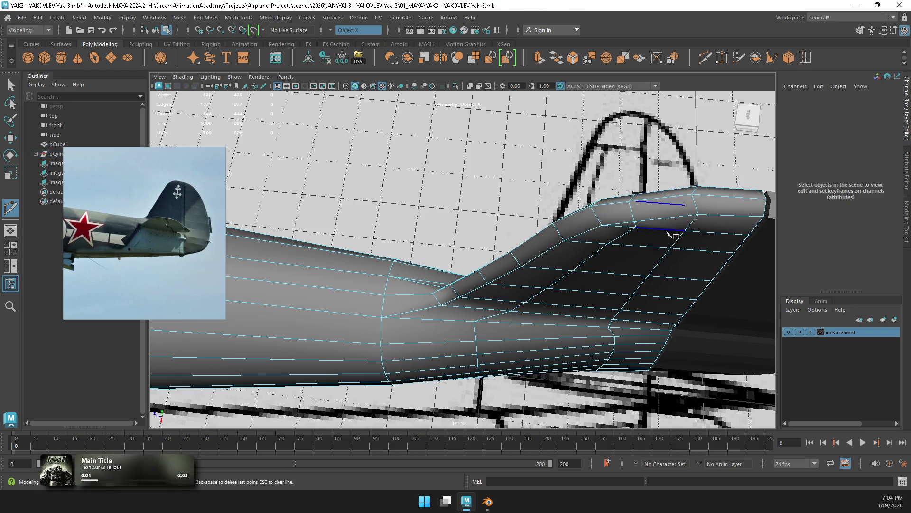
# Step: Bevel the fin-root corner and set the bevel to 2 segments
pyautogui.press('w')
pyautogui.moveTo(643, 238)
pyautogui.keyDown('alt'); pyautogui.mouseDown()
pyautogui.moveTo(527, 221)
pyautogui.moveTo(452, 236)
pyautogui.mouseUp(); pyautogui.keyUp('alt')
pyautogui.scroll(2, 528, 221)
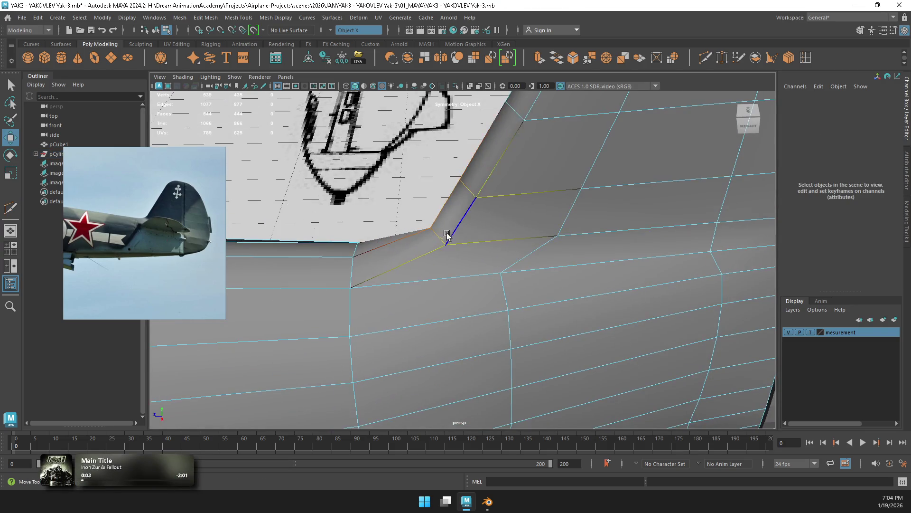
pyautogui.click(437, 237)
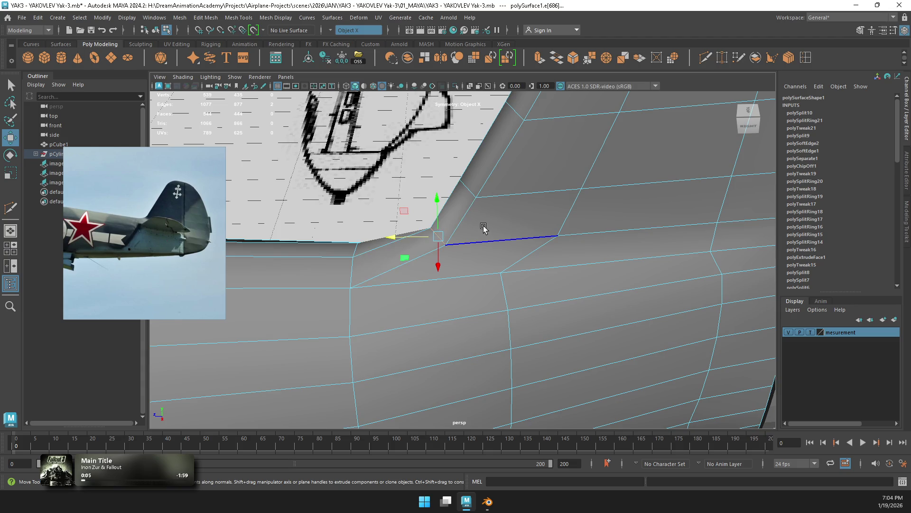
pyautogui.keyDown('shift'); pyautogui.moveTo(486, 224); pyautogui.dragTo(534, 223, button='right'); pyautogui.keyUp('shift')
pyautogui.moveTo(665, 264); pyautogui.dragTo(674, 264)
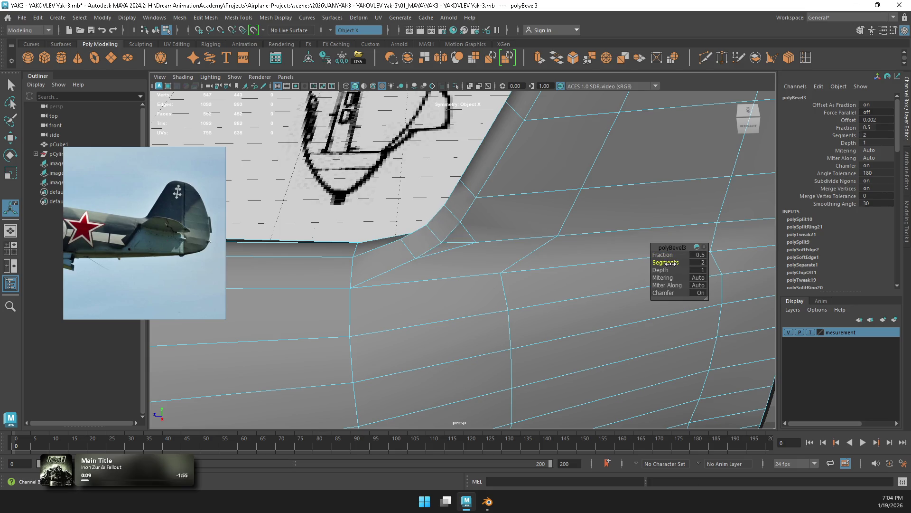
# Step: Target Weld the stray fillet vertex into its neighbour
pyautogui.click(725, 59)
pyautogui.moveTo(480, 213); pyautogui.dragTo(437, 218, button='right')
pyautogui.moveTo(554, 241); pyautogui.dragTo(558, 241)
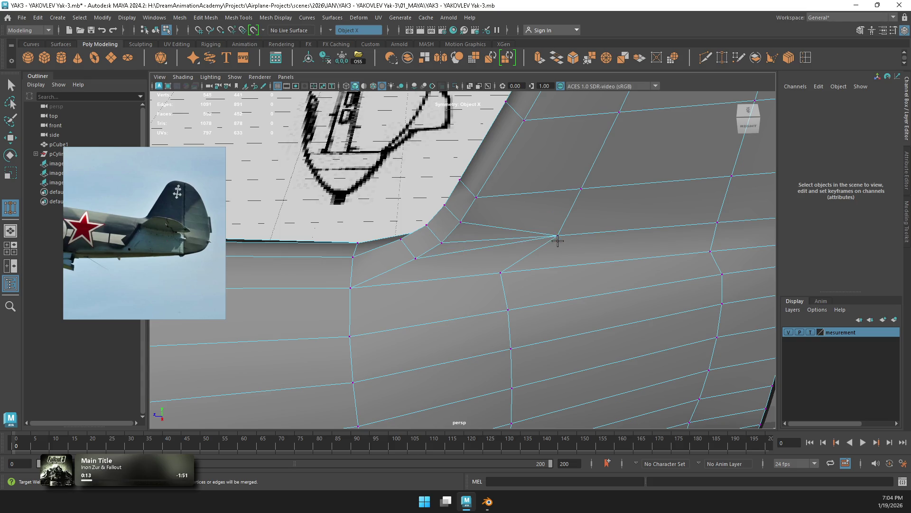
pyautogui.moveTo(589, 212)
pyautogui.keyDown('alt'); pyautogui.mouseDown()
pyautogui.moveTo(601, 207)
pyautogui.moveTo(507, 197)
pyautogui.mouseUp(); pyautogui.keyUp('alt')
# Step: Apply Edit Edge Flow to the first three tail-root fillet edges
pyautogui.press('w')
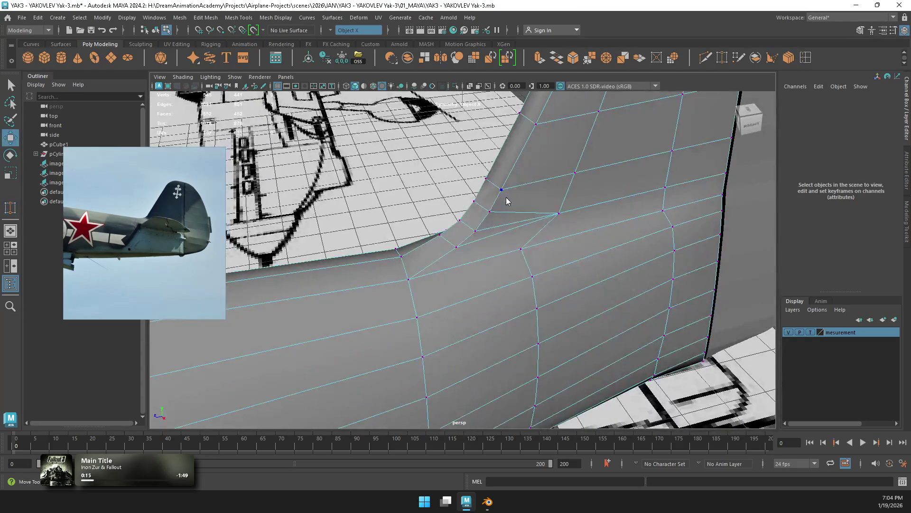
pyautogui.click(485, 210)
pyautogui.keyDown('shift'); pyautogui.moveTo(522, 204); pyautogui.dragTo(508, 295, button='right'); pyautogui.keyUp('shift')
pyautogui.click(442, 240)
pyautogui.press('g')
pyautogui.click(463, 230)
pyautogui.press('g')
# Step: Apply edge flow to the remaining fillet edges and return to object selection
pyautogui.click(483, 224)
pyautogui.press('g')
pyautogui.moveTo(484, 209)
pyautogui.keyDown('alt'); pyautogui.mouseDown()
pyautogui.moveTo(525, 209)
pyautogui.moveTo(499, 223)
pyautogui.moveTo(545, 223)
pyautogui.moveTo(529, 226)
pyautogui.mouseUp(); pyautogui.keyUp('alt')
pyautogui.click(518, 211)
pyautogui.press('g')
pyautogui.moveTo(530, 226); pyautogui.dragTo(632, 190, button='right')
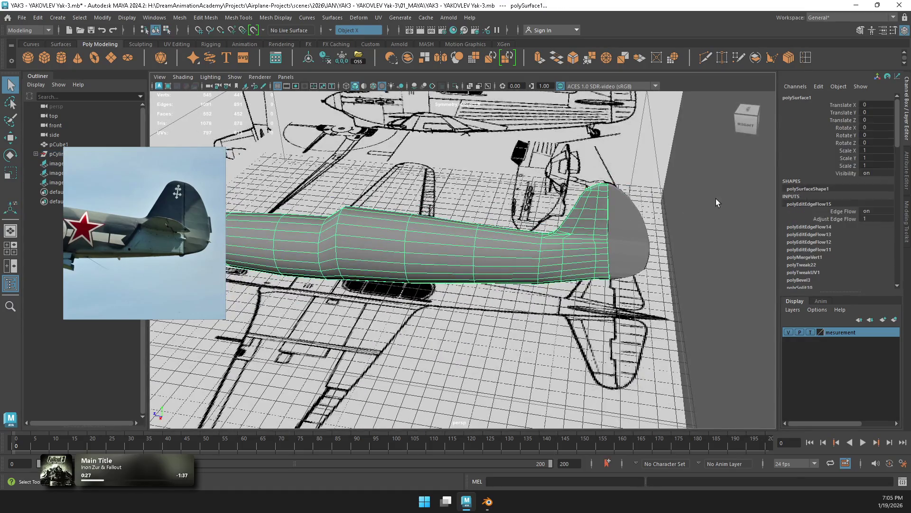
# Step: Soften all edges of the fuselage mesh for smooth shading
pyautogui.click(708, 198)
pyautogui.scroll(5, 665, 220)
pyautogui.moveTo(521, 259)
pyautogui.keyDown('alt'); pyautogui.mouseDown()
pyautogui.moveTo(572, 254)
pyautogui.moveTo(589, 215)
pyautogui.mouseUp(); pyautogui.keyUp('alt')
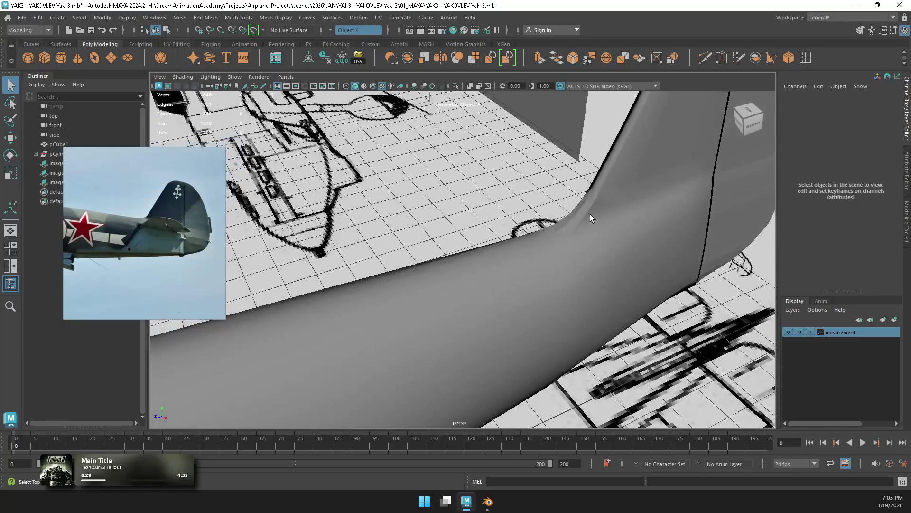
pyautogui.click(615, 192)
pyautogui.moveTo(616, 193)
pyautogui.keyDown('shift'); pyautogui.mouseDown(button='right')
pyautogui.moveTo(635, 202)
pyautogui.moveTo(674, 186)
pyautogui.mouseUp(button='right'); pyautogui.keyUp('shift')
pyautogui.moveTo(656, 195)
pyautogui.keyDown('alt'); pyautogui.mouseDown()
pyautogui.moveTo(639, 195)
pyautogui.moveTo(680, 167)
pyautogui.moveTo(646, 157)
pyautogui.mouseUp(); pyautogui.keyUp('alt')
# Step: In the side view, select the fin-tip and hinge-line vertices
pyautogui.click(680, 167)
pyautogui.press('w')
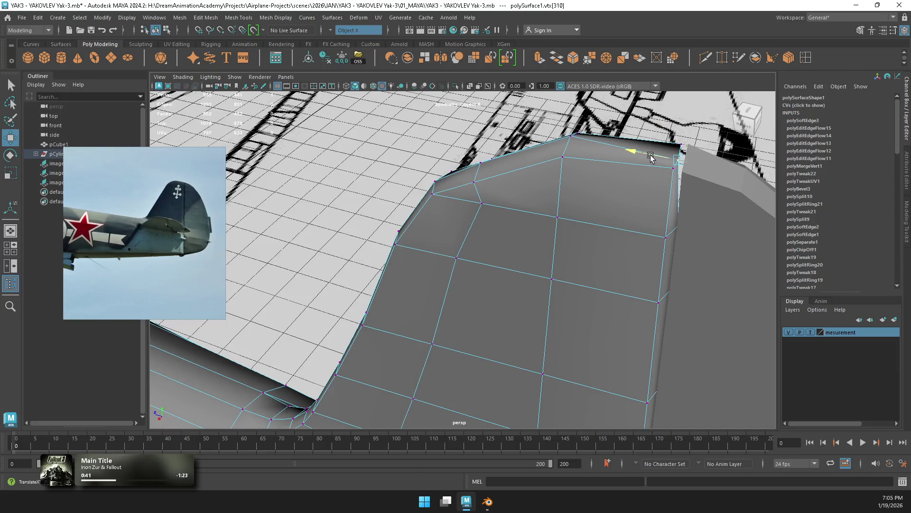
pyautogui.moveTo(651, 158)
pyautogui.keyDown('alt'); pyautogui.mouseDown(button='right')
pyautogui.moveTo(562, 301)
pyautogui.moveTo(499, 260)
pyautogui.mouseUp(button='right'); pyautogui.keyUp('alt')
pyautogui.press('space')
pyautogui.press('space')
pyautogui.scroll(3, 482, 158)
pyautogui.keyDown('shift'); pyautogui.click(455, 169); pyautogui.keyUp('shift')
pyautogui.scroll(2, 479, 180)
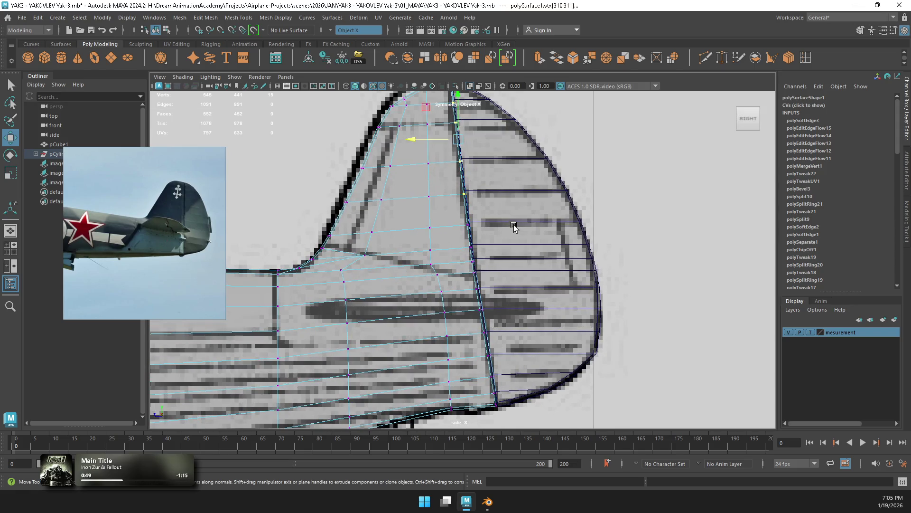
pyautogui.keyDown('shift'); pyautogui.moveTo(469, 317); pyautogui.dragTo(470, 318); pyautogui.keyUp('shift')
pyautogui.keyDown('shift'); pyautogui.moveTo(481, 349); pyautogui.dragTo(481, 349); pyautogui.keyUp('shift')
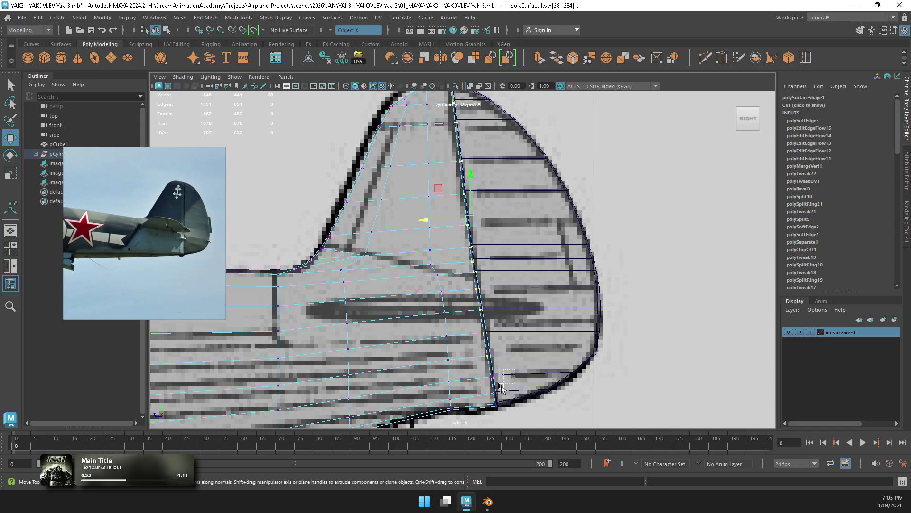
# Step: Scale the hinge vertices flat in X, tilt them slightly, and shift them onto the hinge line
pyautogui.press('r')
pyautogui.moveTo(431, 244); pyautogui.dragTo(601, 255)
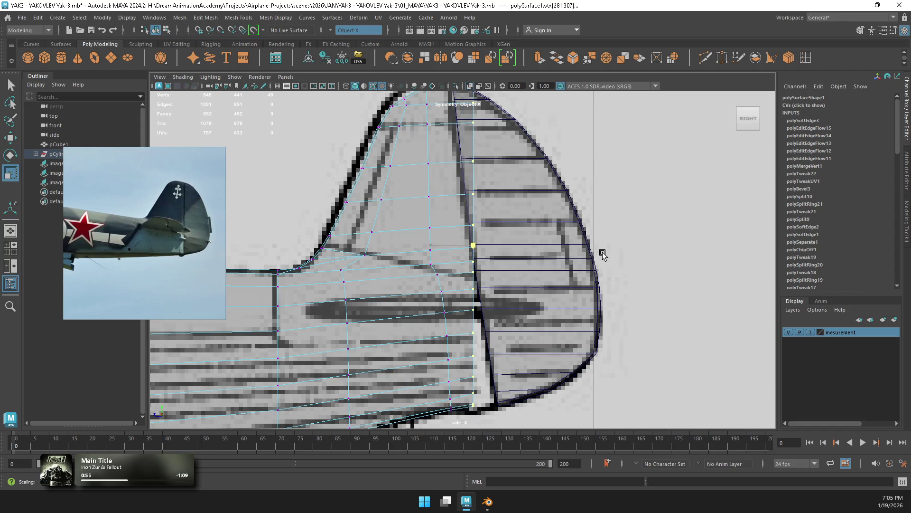
pyautogui.keyDown('alt'); pyautogui.moveTo(519, 231); pyautogui.dragTo(525, 270, button='middle'); pyautogui.keyUp('alt')
pyautogui.press('e')
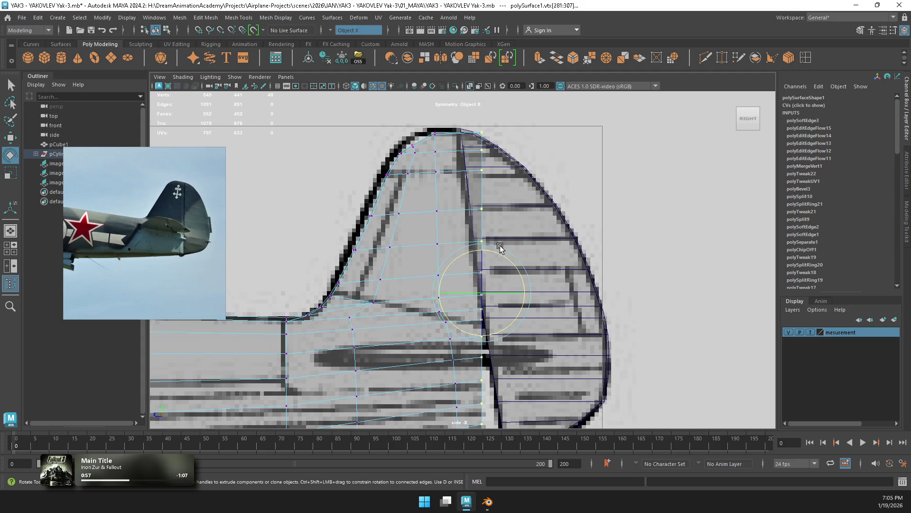
pyautogui.moveTo(508, 260); pyautogui.dragTo(503, 261)
pyautogui.press('w')
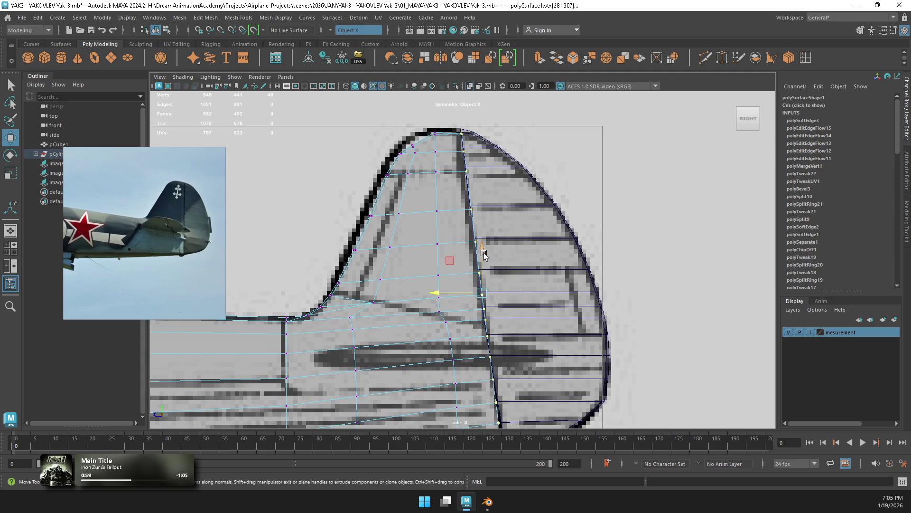
pyautogui.keyDown('alt'); pyautogui.moveTo(503, 259); pyautogui.dragTo(544, 191, button='middle'); pyautogui.keyUp('alt')
pyautogui.moveTo(475, 241); pyautogui.dragTo(480, 238)
# Step: Raise the fin-tip vertices and leave vertex editing
pyautogui.scroll(3, 480, 237)
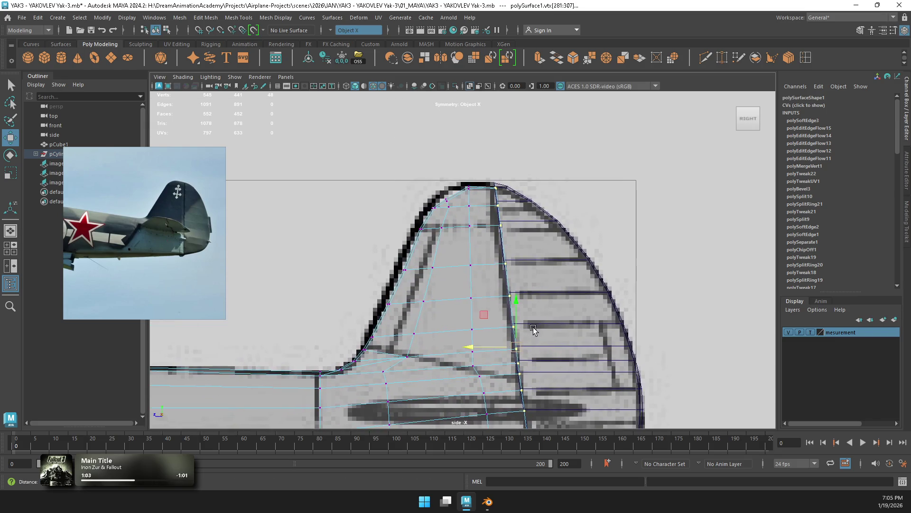
pyautogui.moveTo(502, 195); pyautogui.dragTo(502, 182)
pyautogui.click(496, 207)
pyautogui.press('F8')
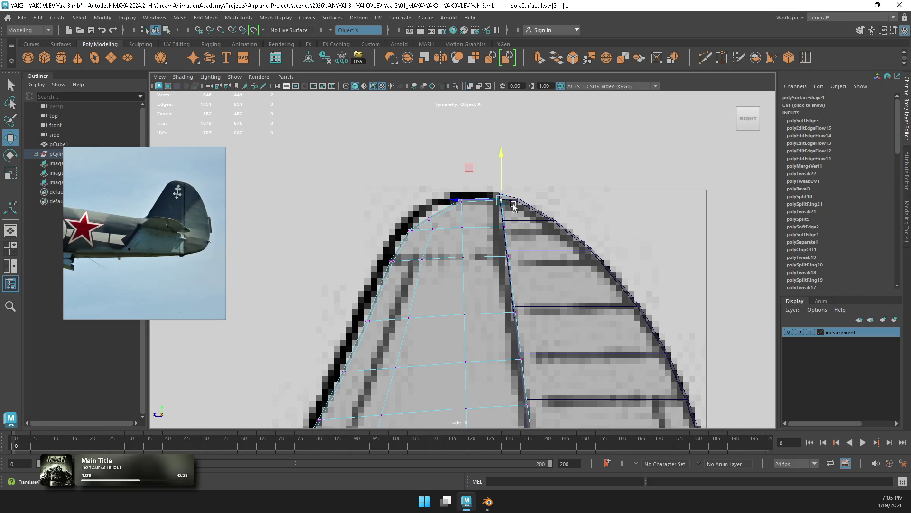
# Step: Reframe the fin tip in the side view, toggling the measurement layer off and back on
pyautogui.click(521, 220)
pyautogui.scroll(2, 522, 219)
pyautogui.keyDown('alt'); pyautogui.moveTo(502, 206); pyautogui.dragTo(499, 224, button='middle'); pyautogui.keyUp('alt')
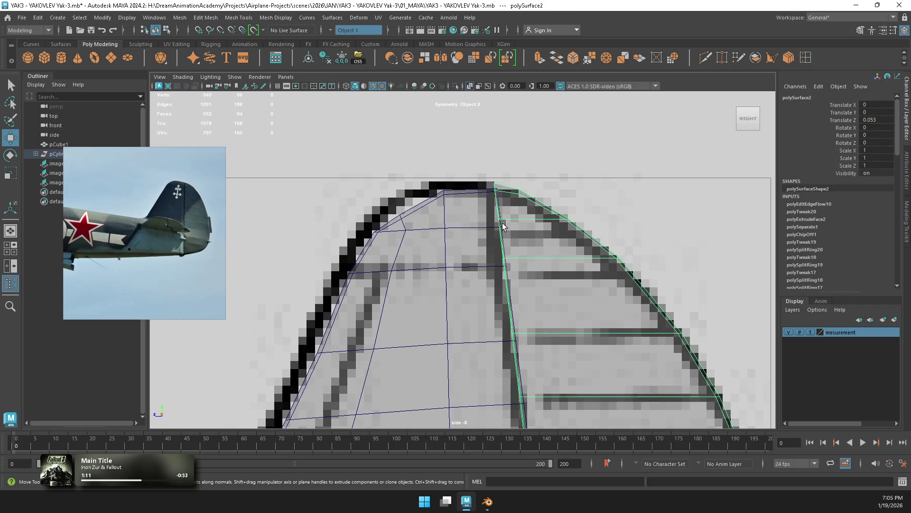
pyautogui.click(788, 332)
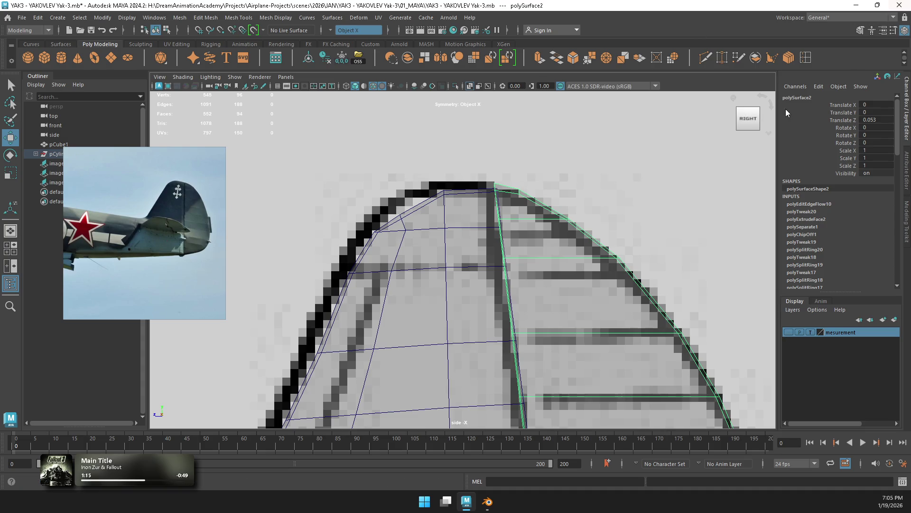
pyautogui.scroll(-3, 587, 192)
pyautogui.click(789, 332)
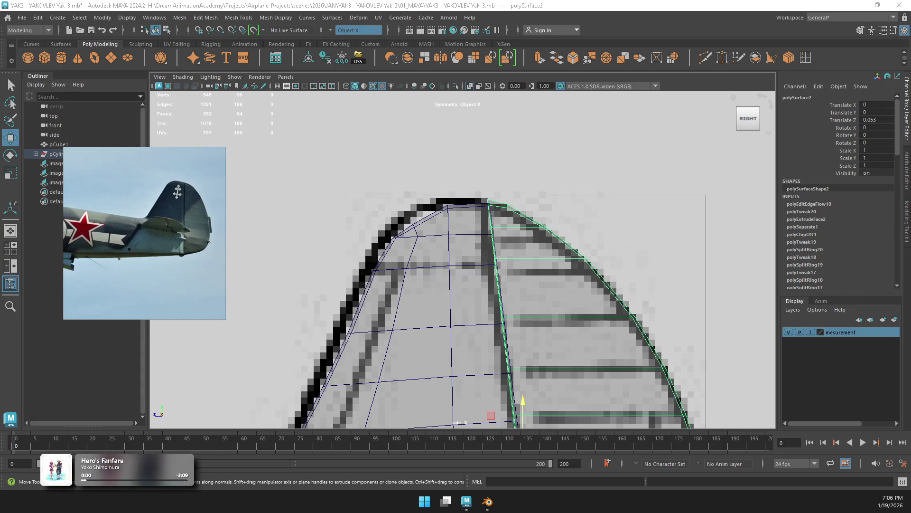
pyautogui.scroll(1, 469, 223)
# Step: Raise the fin's top vertices and pull the top corner vertex onto the curved outline
pyautogui.click(446, 190)
pyautogui.moveTo(458, 196); pyautogui.dragTo(407, 200, button='right')
pyautogui.click(441, 182)
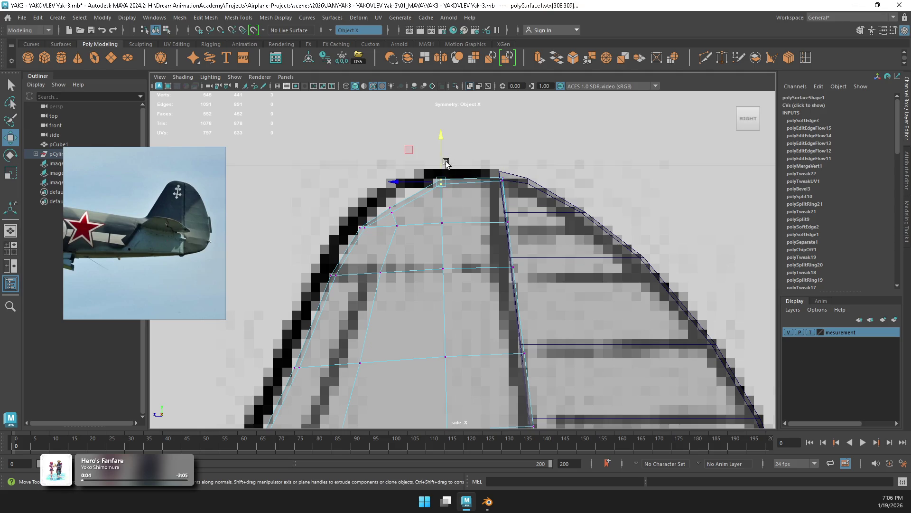
pyautogui.keyDown('shift'); pyautogui.moveTo(476, 191); pyautogui.dragTo(477, 192); pyautogui.keyUp('shift')
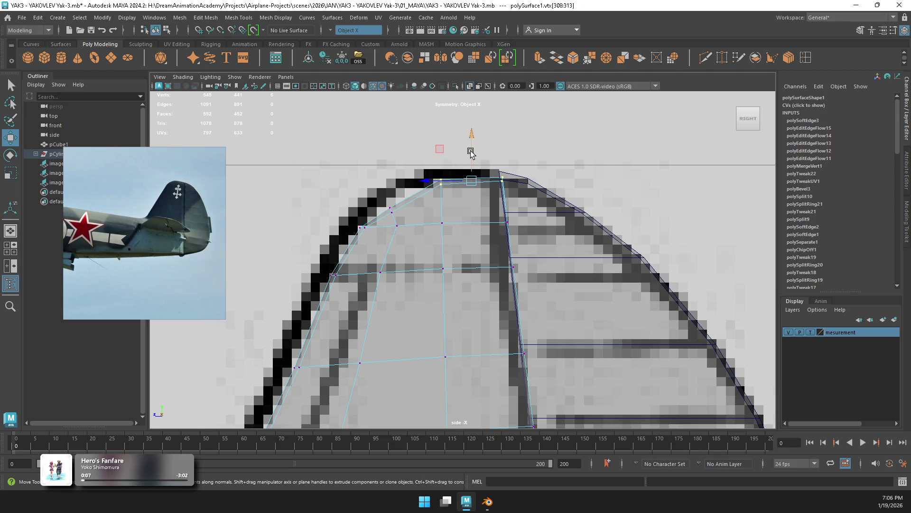
pyautogui.moveTo(471, 151); pyautogui.dragTo(471, 138)
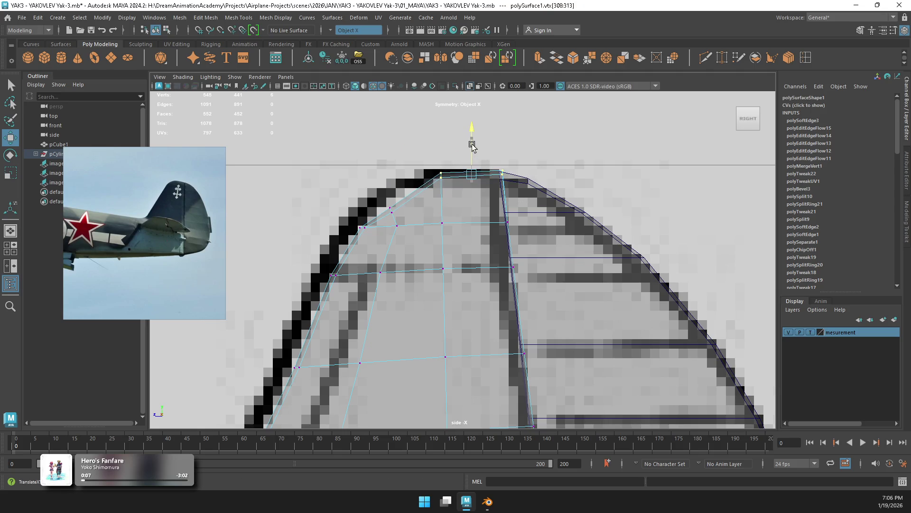
pyautogui.click(441, 177)
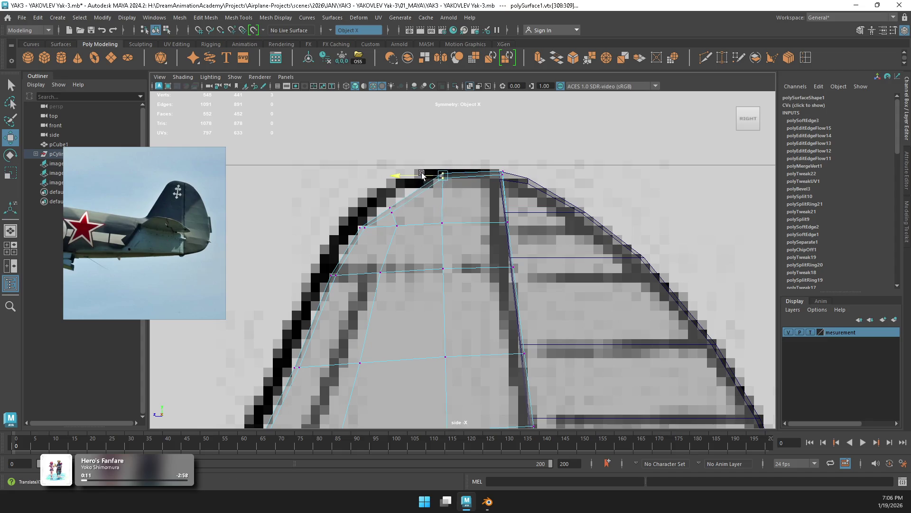
pyautogui.moveTo(392, 212); pyautogui.dragTo(385, 191, button='middle')
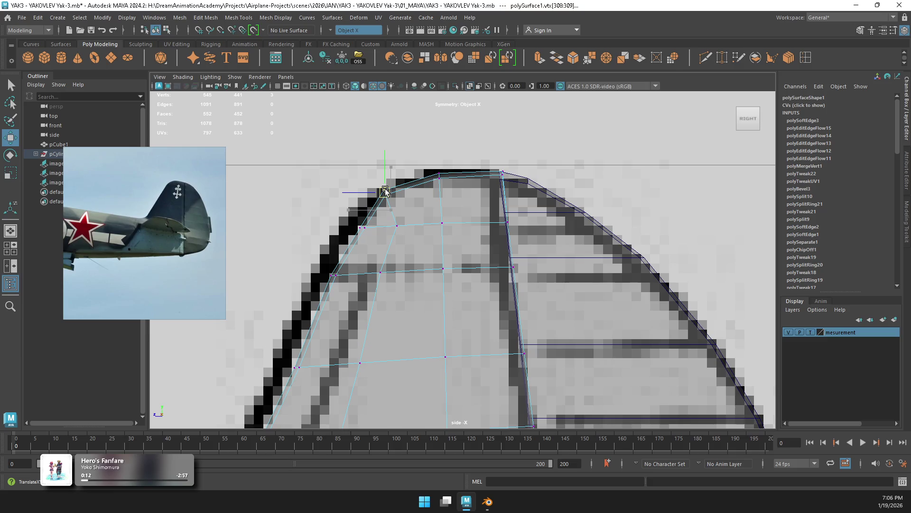
# Step: Move the upper leading-edge vertices left onto the blueprint outline
pyautogui.click(361, 228)
pyautogui.moveTo(342, 229); pyautogui.dragTo(331, 229)
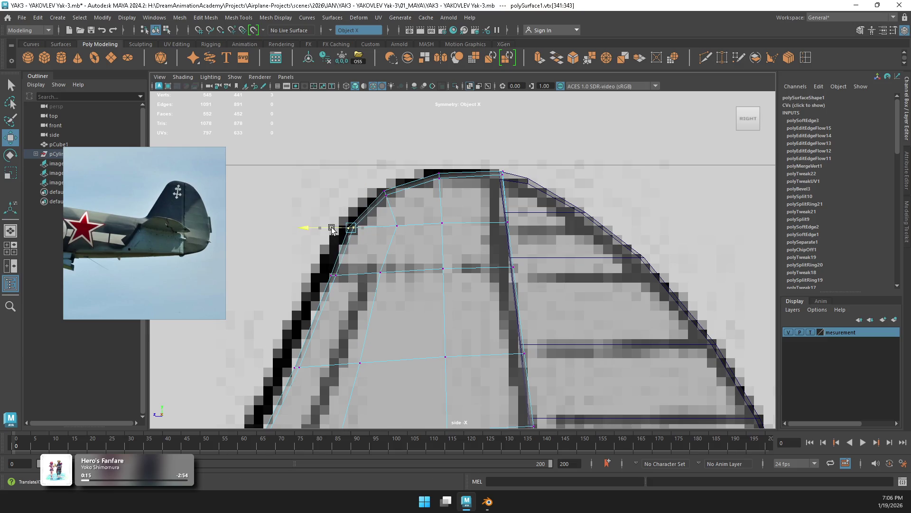
pyautogui.click(335, 274)
pyautogui.moveTo(323, 275); pyautogui.dragTo(312, 276)
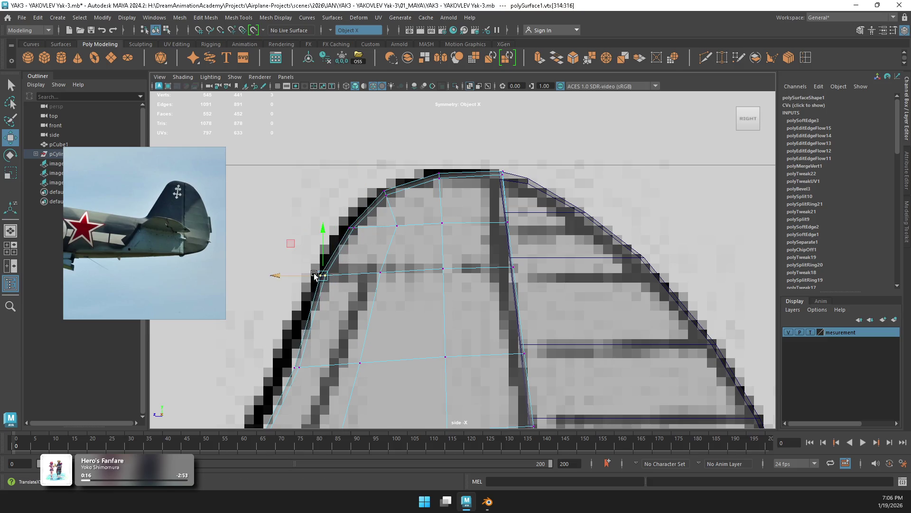
pyautogui.scroll(-2, 312, 277)
pyautogui.keyDown('alt'); pyautogui.moveTo(312, 277); pyautogui.dragTo(405, 185, button='middle'); pyautogui.keyUp('alt')
# Step: Move the lower leading-edge and root vertices onto the outline, then return to perspective
pyautogui.click(426, 252)
pyautogui.moveTo(393, 252); pyautogui.dragTo(382, 255)
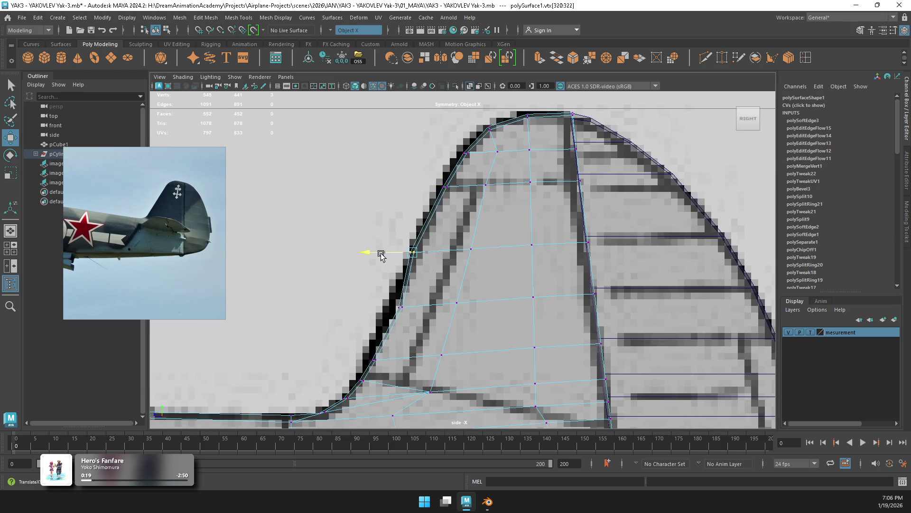
pyautogui.click(375, 311)
pyautogui.click(400, 306)
pyautogui.moveTo(368, 306); pyautogui.dragTo(360, 309)
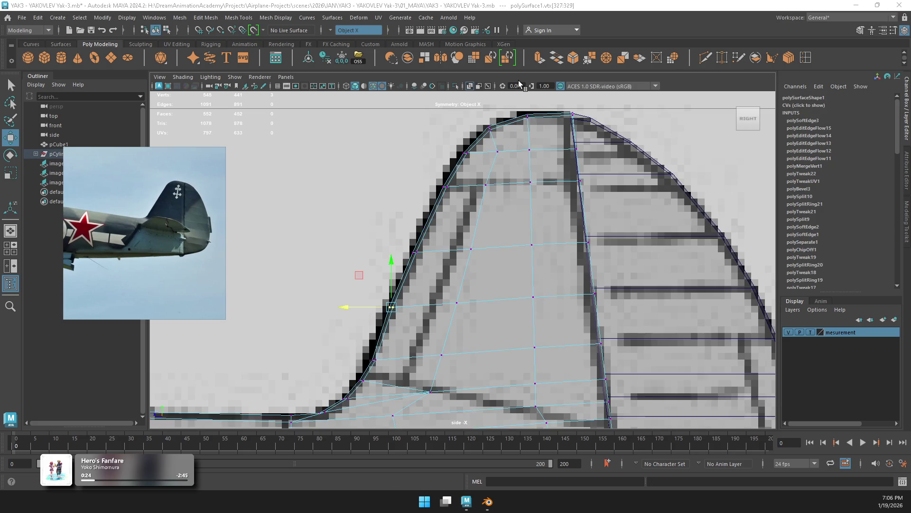
pyautogui.moveTo(359, 342)
pyautogui.mouseDown()
pyautogui.moveTo(383, 367)
pyautogui.moveTo(348, 361)
pyautogui.moveTo(341, 382)
pyautogui.moveTo(365, 381)
pyautogui.mouseUp()
pyautogui.click(362, 380)
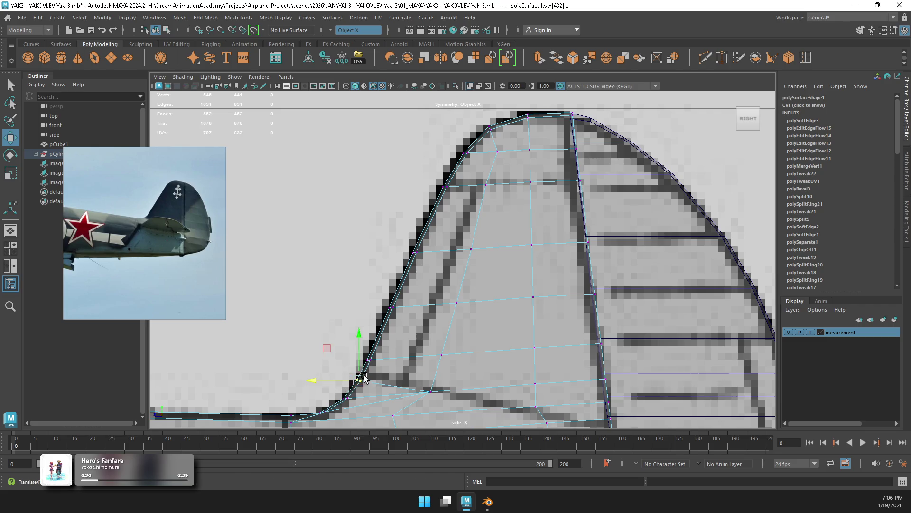
pyautogui.press('space')
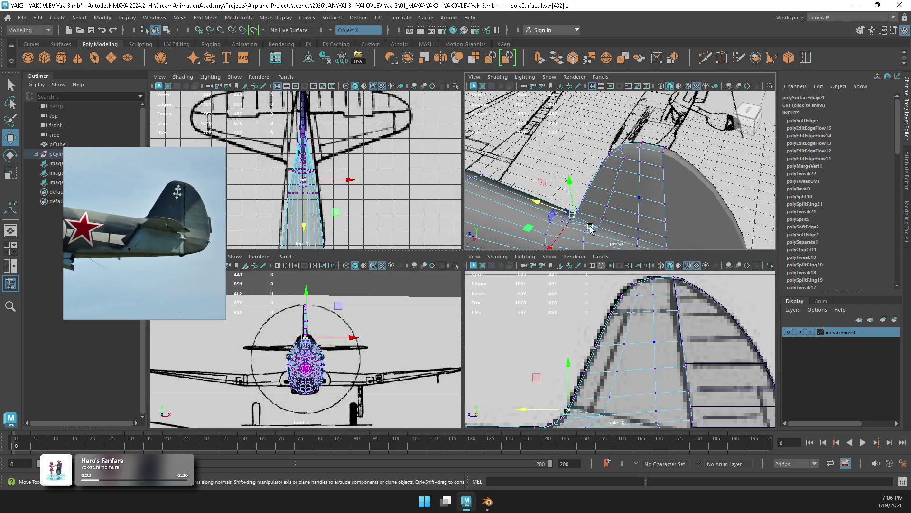
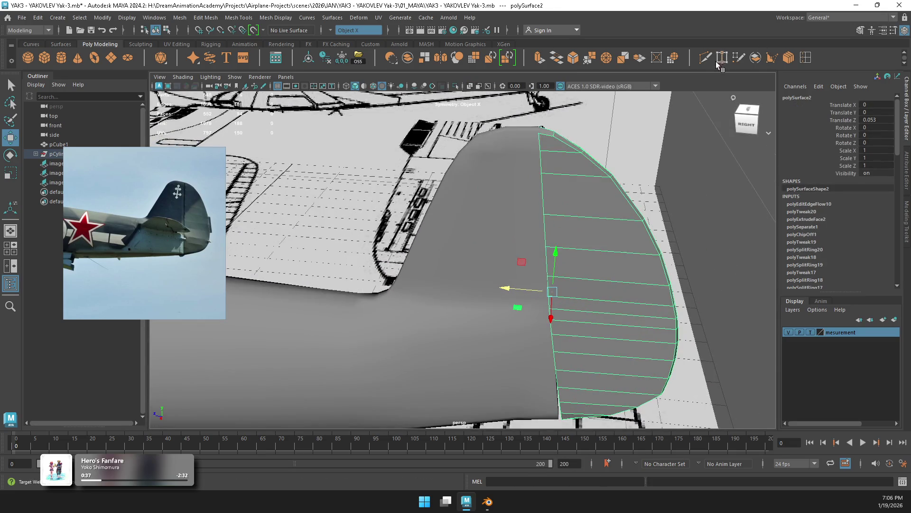
# Step: Orbit around the fuselage and tail fin to view the fin from the side
pyautogui.keyDown('shift'); pyautogui.moveTo(577, 161); pyautogui.dragTo(565, 147, button='right'); pyautogui.keyUp('shift')
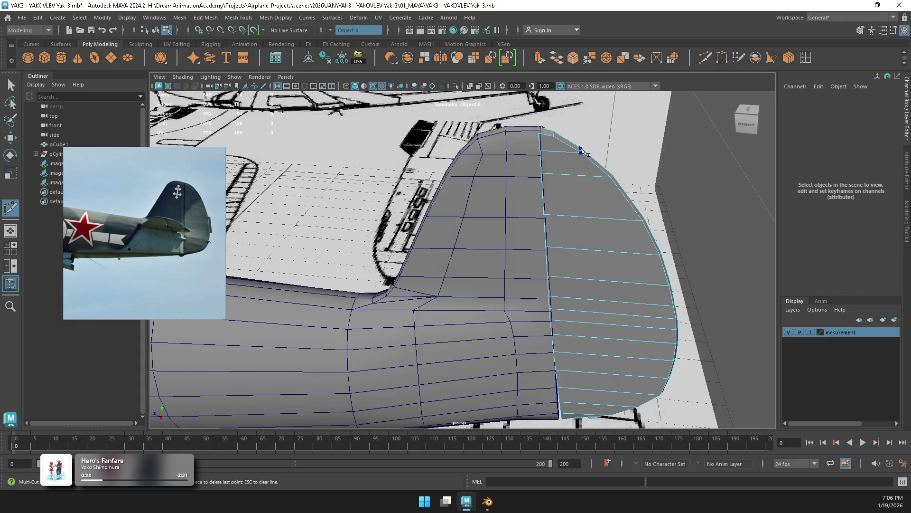
pyautogui.keyDown('alt'); pyautogui.moveTo(616, 248); pyautogui.dragTo(604, 247); pyautogui.keyUp('alt')
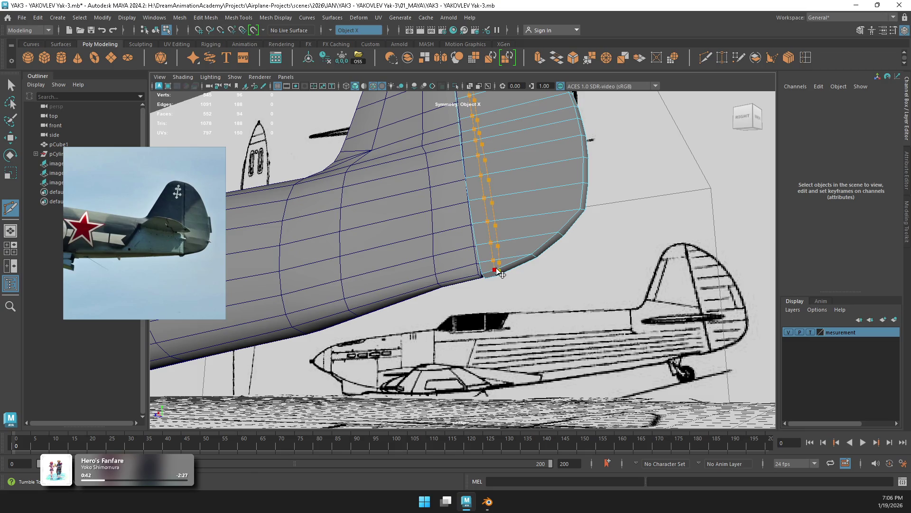
pyautogui.press('w')
pyautogui.moveTo(576, 221)
pyautogui.keyDown('alt'); pyautogui.mouseDown()
pyautogui.moveTo(489, 221)
pyautogui.moveTo(485, 244)
pyautogui.moveTo(488, 234)
pyautogui.moveTo(469, 210)
pyautogui.mouseUp(); pyautogui.keyUp('alt')
pyautogui.moveTo(468, 211); pyautogui.dragTo(486, 205, button='right')
pyautogui.scroll(3, 515, 244)
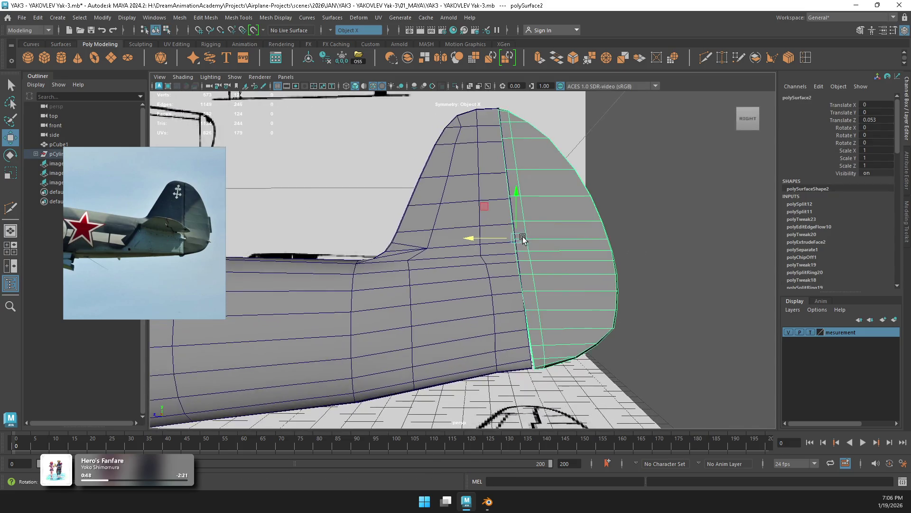
pyautogui.scroll(-3, 545, 275)
pyautogui.scroll(3, 492, 292)
# Step: Select the separate rudder piece, then switch to the four-view layout
pyautogui.click(492, 292)
pyautogui.scroll(-3, 517, 269)
pyautogui.click(568, 247)
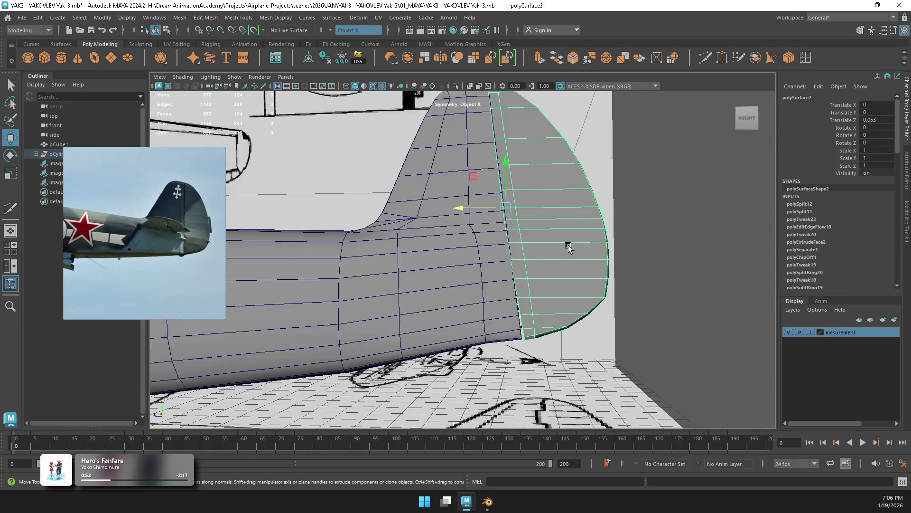
pyautogui.scroll(3, 546, 242)
pyautogui.press('space')
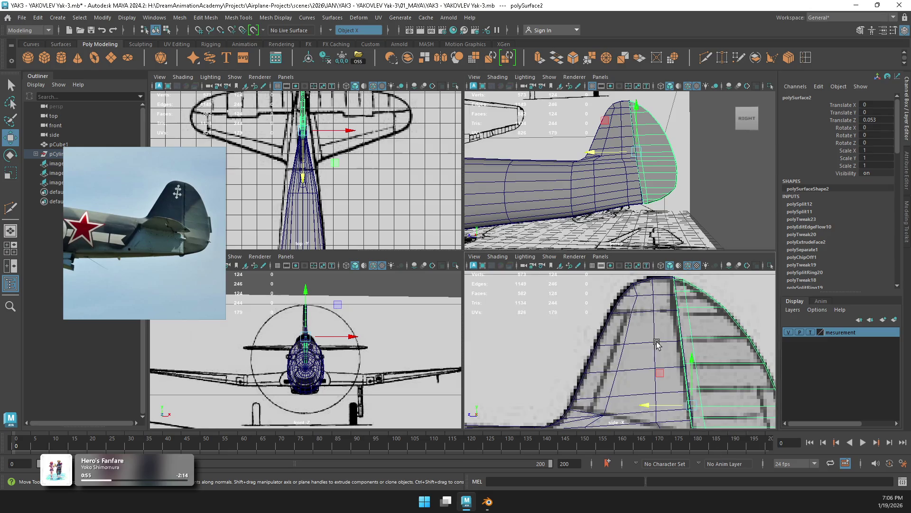
# Step: In a full-size side view, select the full column of rudder leading-edge vertices
pyautogui.press('space')
pyautogui.moveTo(588, 145); pyautogui.dragTo(567, 140, button='right')
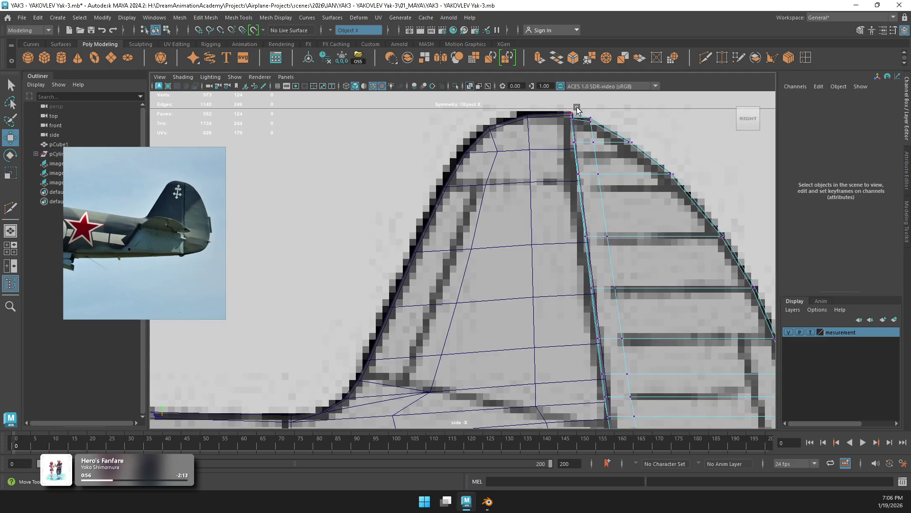
pyautogui.moveTo(571, 144)
pyautogui.mouseDown()
pyautogui.moveTo(584, 161)
pyautogui.moveTo(597, 281)
pyautogui.mouseUp()
pyautogui.keyDown('alt'); pyautogui.moveTo(598, 281); pyautogui.dragTo(560, 153, button='middle'); pyautogui.keyUp('alt')
pyautogui.moveTo(568, 234)
pyautogui.mouseDown()
pyautogui.moveTo(550, 279)
pyautogui.moveTo(556, 301)
pyautogui.mouseUp()
pyautogui.keyDown('alt'); pyautogui.moveTo(555, 301); pyautogui.dragTo(578, 185, button='middle'); pyautogui.keyUp('alt')
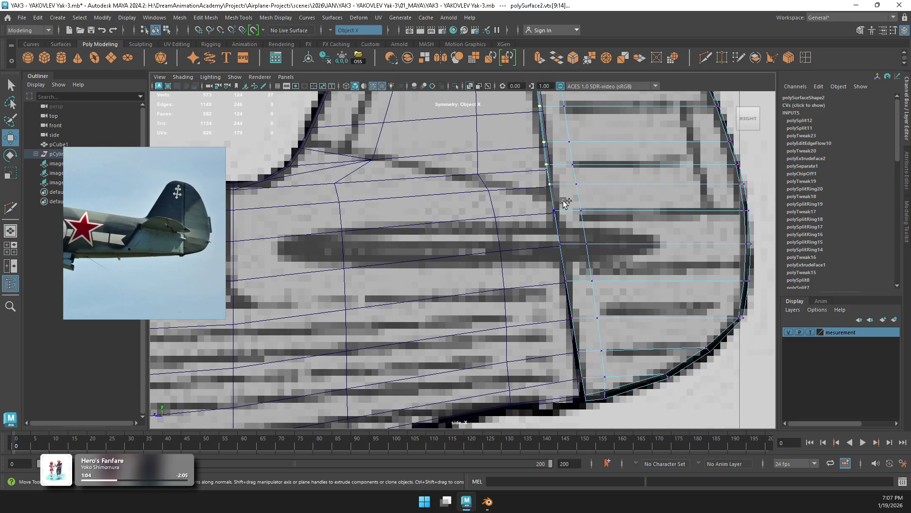
pyautogui.moveTo(564, 231)
pyautogui.mouseDown()
pyautogui.moveTo(576, 271)
pyautogui.moveTo(565, 327)
pyautogui.moveTo(584, 345)
pyautogui.moveTo(569, 366)
pyautogui.moveTo(585, 402)
pyautogui.mouseUp()
# Step: Scale the leading-edge vertices flat into a straight line and tilt it toward the blueprint
pyautogui.press('r')
pyautogui.moveTo(507, 141); pyautogui.dragTo(612, 147)
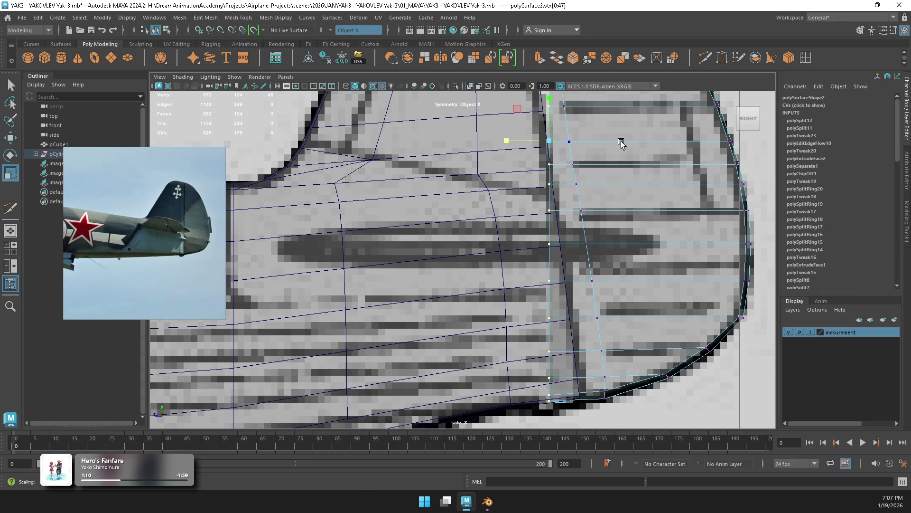
pyautogui.scroll(-3, 619, 142)
pyautogui.keyDown('alt'); pyautogui.moveTo(603, 142); pyautogui.dragTo(574, 216, button='middle'); pyautogui.keyUp('alt')
pyautogui.press('e')
pyautogui.moveTo(553, 224); pyautogui.dragTo(548, 221)
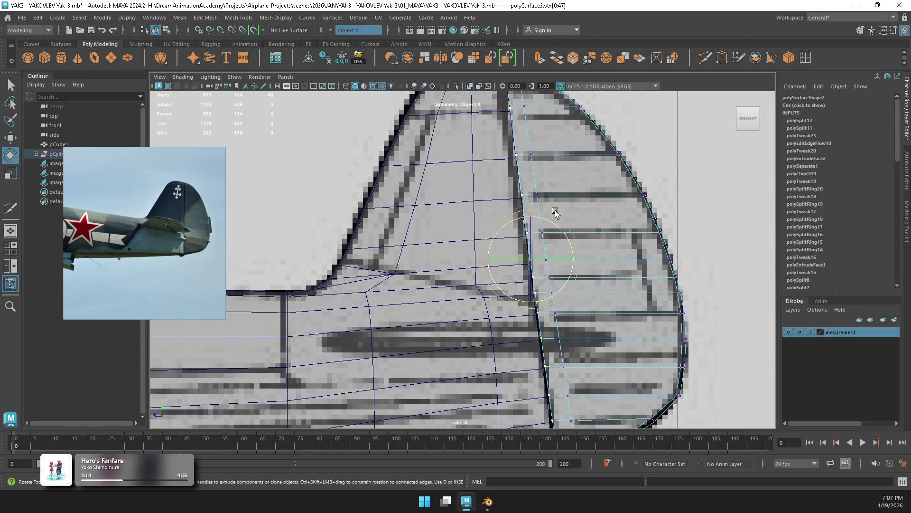
# Step: Check the tilt in perspective and rotate the leading edge back onto the blueprint hinge line
pyautogui.press('space')
pyautogui.press('space')
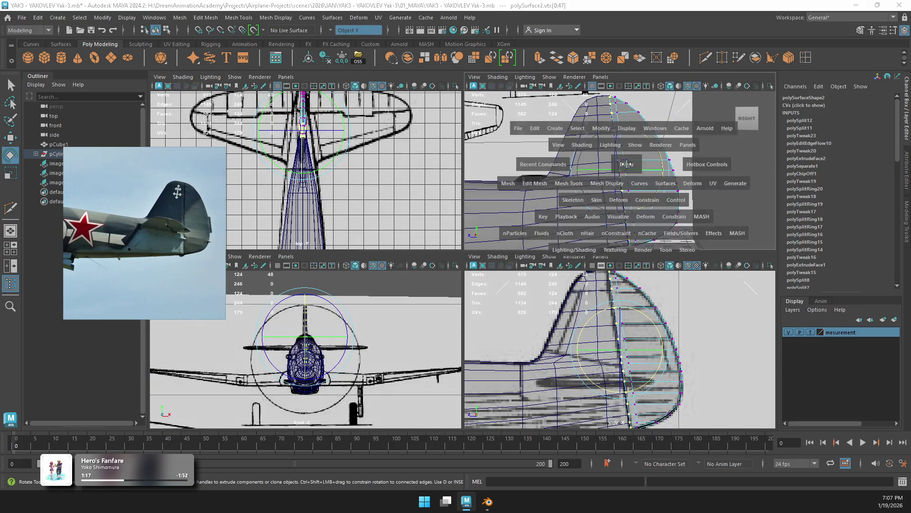
pyautogui.scroll(3, 488, 240)
pyautogui.moveTo(490, 227); pyautogui.dragTo(491, 228)
pyautogui.scroll(-5, 492, 226)
pyautogui.press('space')
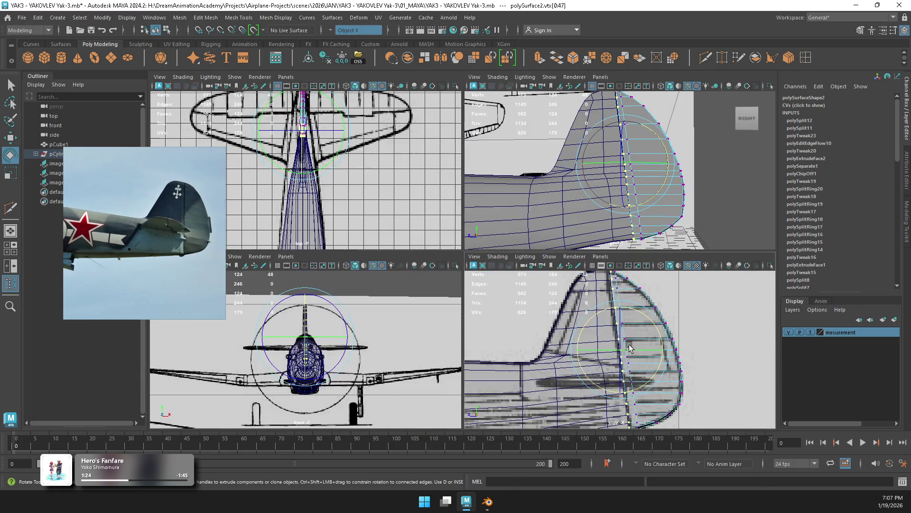
pyautogui.press('space')
pyautogui.scroll(5, 477, 219)
pyautogui.moveTo(476, 219); pyautogui.dragTo(476, 220)
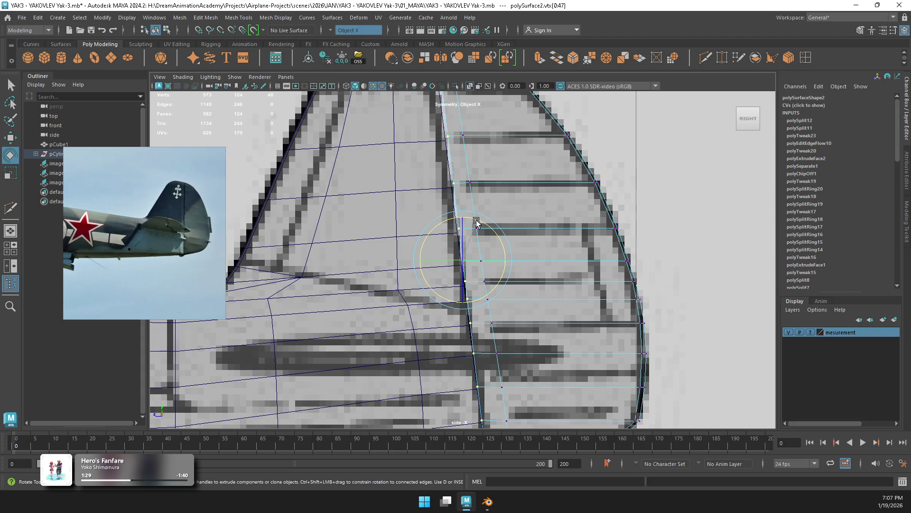
# Step: Nudge the straightened leading edge slightly left, then enlarge the perspective view
pyautogui.press('w')
pyautogui.moveTo(442, 261); pyautogui.dragTo(441, 261)
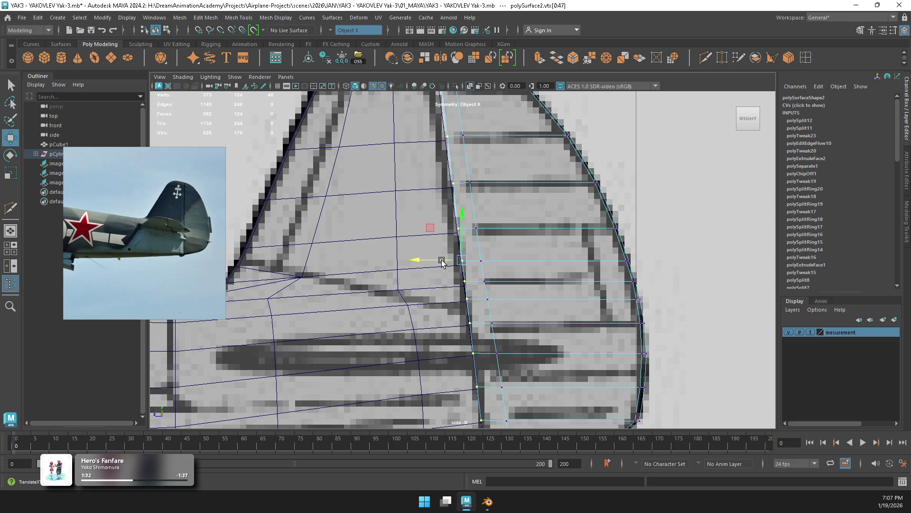
pyautogui.scroll(-5, 441, 264)
pyautogui.press('space')
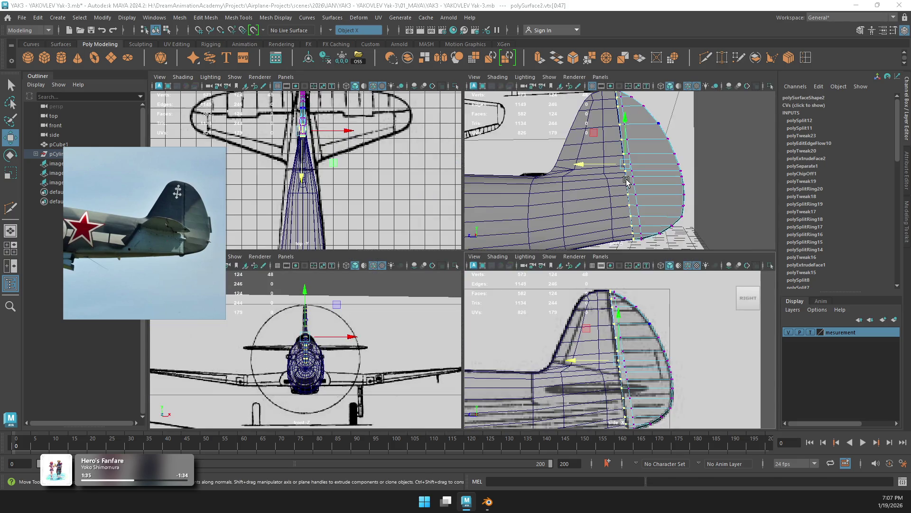
pyautogui.press('space')
# Step: Clear the selection, orbit to the rear of the tail fin and switch to edge editing
pyautogui.keyDown('alt'); pyautogui.moveTo(503, 223); pyautogui.dragTo(488, 238); pyautogui.keyUp('alt')
pyautogui.moveTo(492, 178); pyautogui.dragTo(541, 150, button='right')
pyautogui.click(685, 261)
pyautogui.moveTo(685, 261)
pyautogui.keyDown('alt'); pyautogui.mouseDown()
pyautogui.moveTo(572, 241)
pyautogui.moveTo(598, 231)
pyautogui.moveTo(542, 241)
pyautogui.moveTo(495, 165)
pyautogui.mouseUp(); pyautogui.keyUp('alt')
pyautogui.moveTo(495, 165); pyautogui.dragTo(486, 122, button='right')
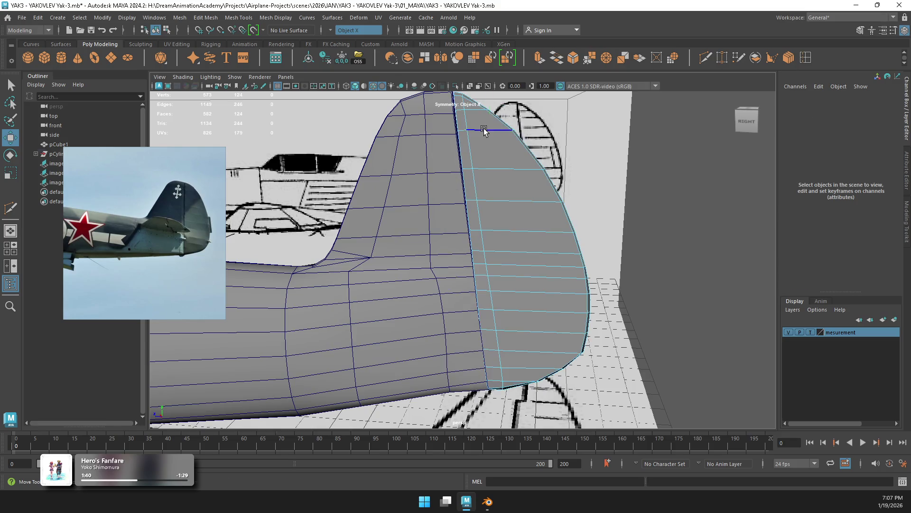
# Step: Select the rudder edge loops one by one from the top down toward the bottom
pyautogui.click(487, 123)
pyautogui.keyDown('alt'); pyautogui.moveTo(486, 122); pyautogui.dragTo(494, 164); pyautogui.keyUp('alt')
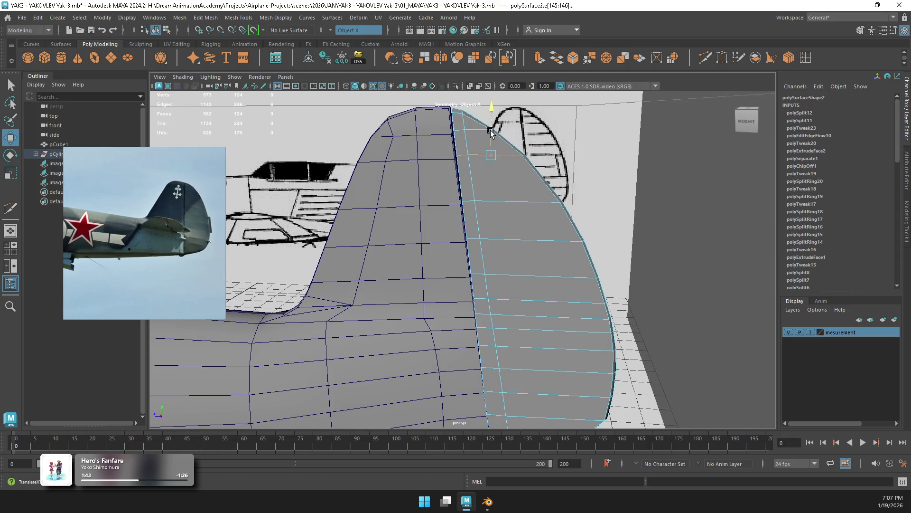
pyautogui.click(525, 204)
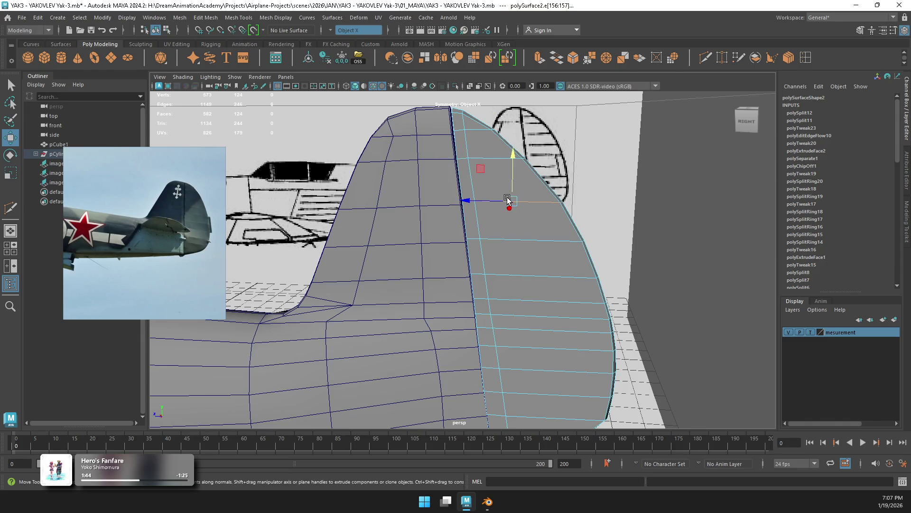
pyautogui.click(539, 242)
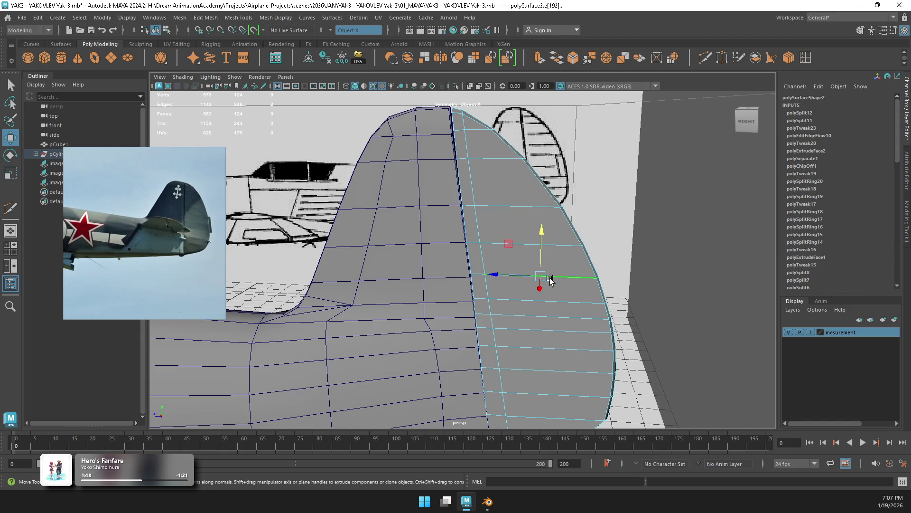
pyautogui.click(534, 279)
pyautogui.click(553, 303)
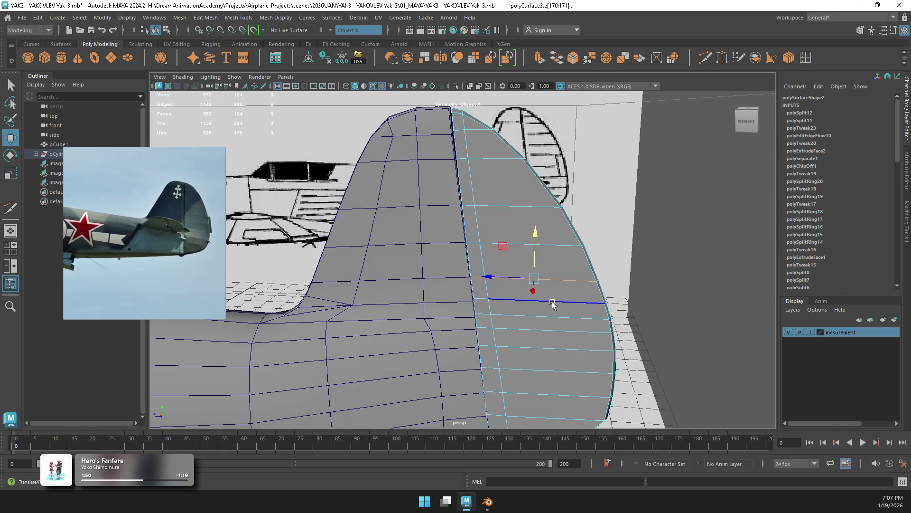
pyautogui.keyDown('alt'); pyautogui.moveTo(552, 303); pyautogui.dragTo(600, 224, button='middle'); pyautogui.keyUp('alt')
# Step: Double-click each rudder edge loop in turn, working from the bottom up
pyautogui.keyDown('shift'); pyautogui.doubleClick(533, 357); pyautogui.keyUp('shift')
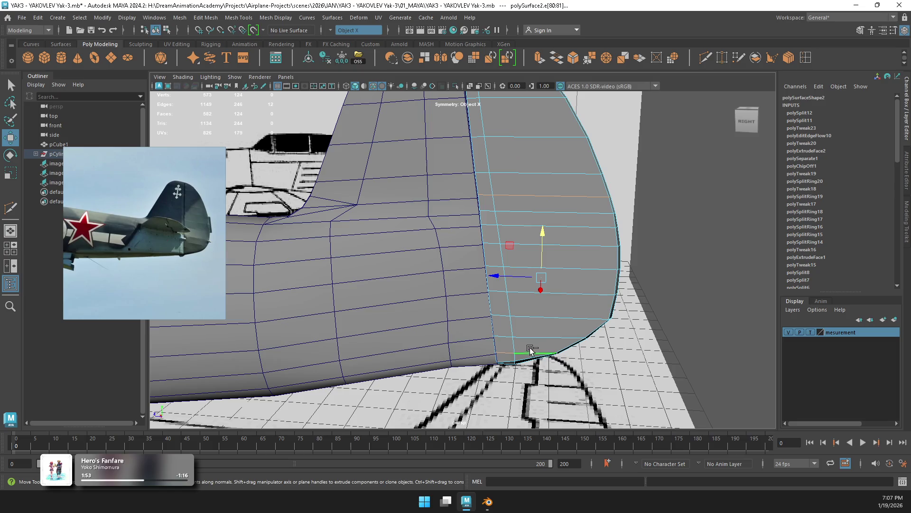
pyautogui.keyDown('shift'); pyautogui.doubleClick(518, 211); pyautogui.keyUp('shift')
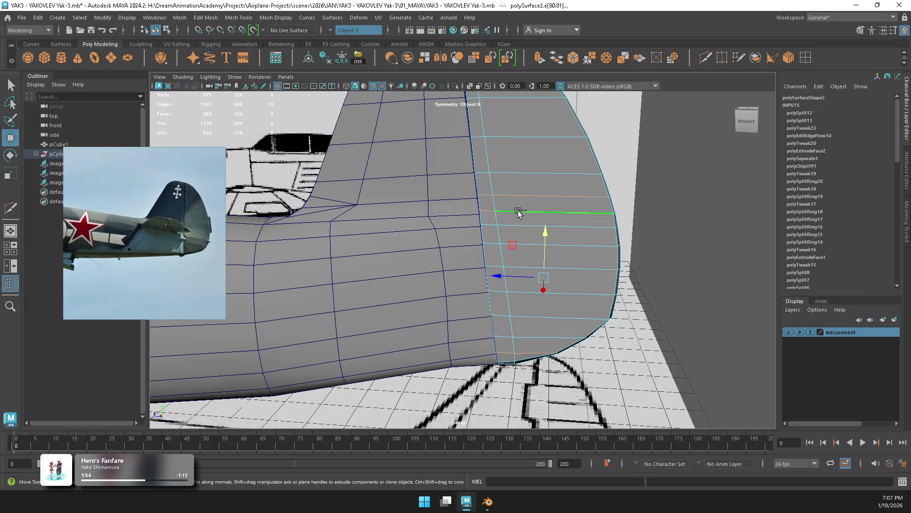
pyautogui.doubleClick(501, 333)
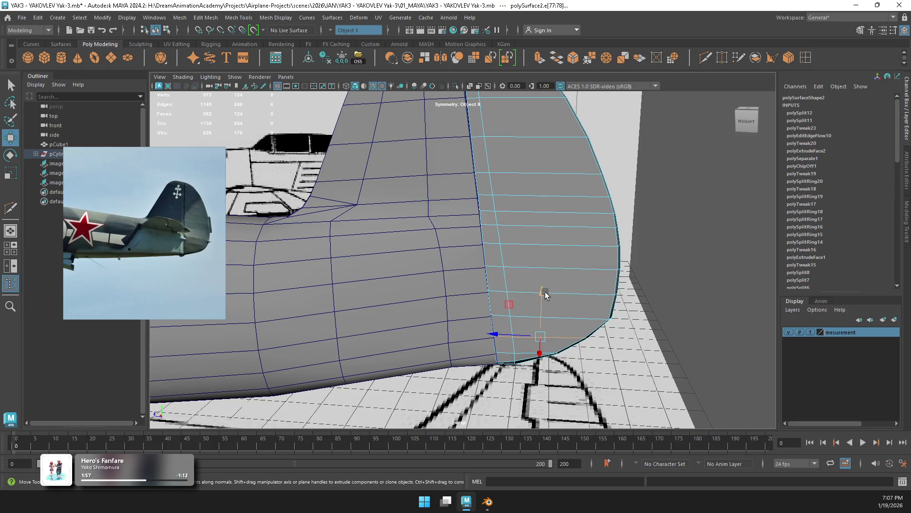
pyautogui.doubleClick(512, 316)
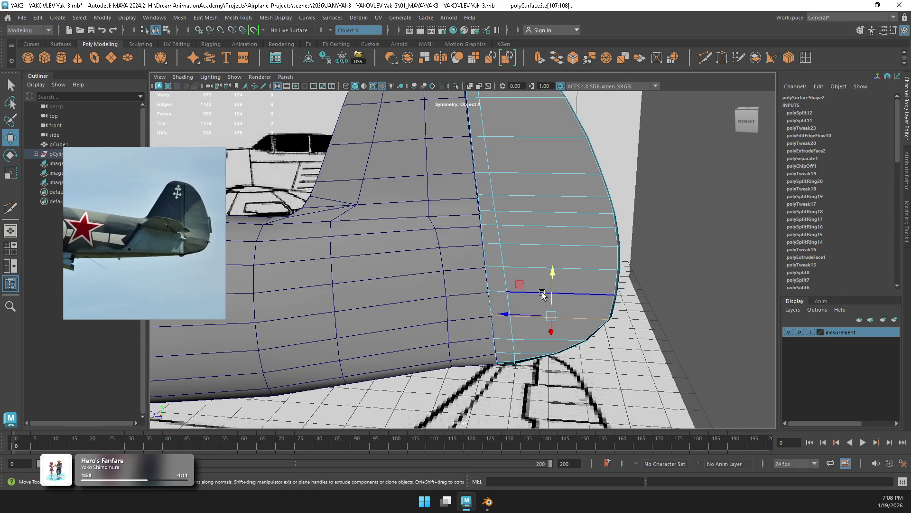
pyautogui.doubleClick(537, 296)
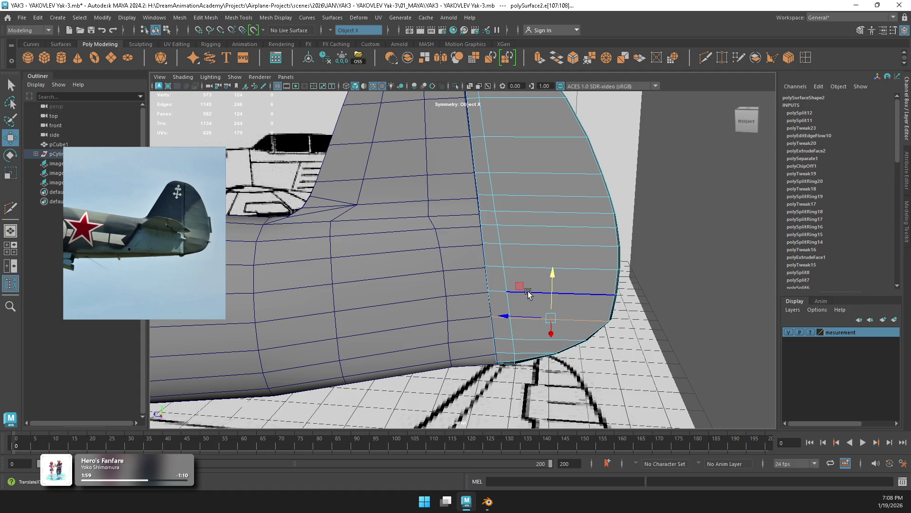
pyautogui.doubleClick(546, 269)
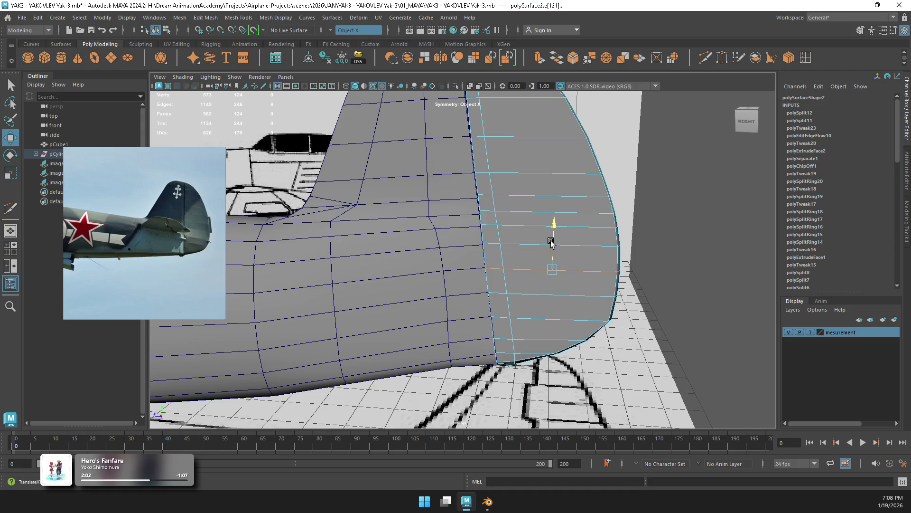
pyautogui.doubleClick(510, 232)
pyautogui.doubleClick(514, 238)
pyautogui.doubleClick(542, 213)
pyautogui.doubleClick(553, 203)
pyautogui.doubleClick(514, 228)
pyautogui.doubleClick(549, 192)
# Step: Pick individual edges near the rudder top, then enlarge the side view
pyautogui.click(548, 192)
pyautogui.click(548, 193)
pyautogui.click(548, 192)
pyautogui.click(547, 193)
pyautogui.click(543, 189)
pyautogui.click(540, 186)
pyautogui.scroll(-10, 541, 186)
pyautogui.press('space')
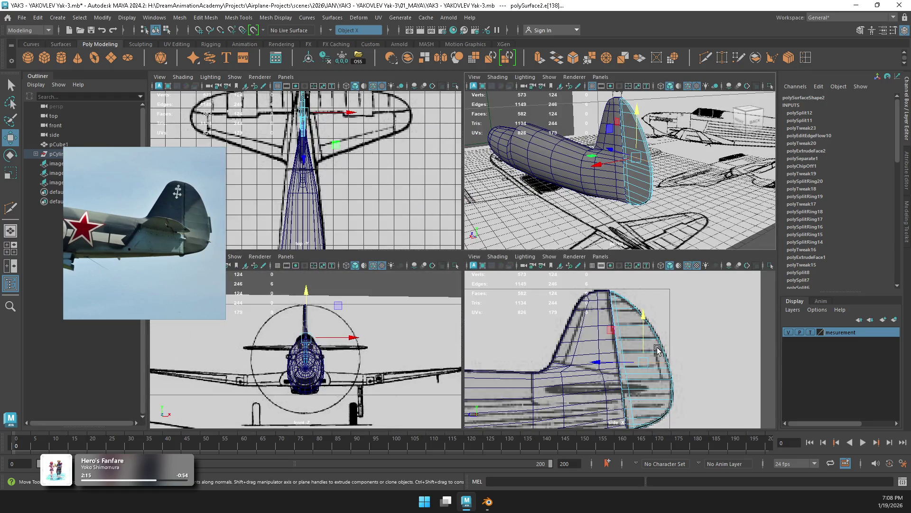
pyautogui.press('space')
# Step: Select the vertices along the rudder's rear outline and review them against the blueprint
pyautogui.scroll(5, 576, 302)
pyautogui.moveTo(536, 273); pyautogui.dragTo(491, 229, button='right')
pyautogui.moveTo(628, 262); pyautogui.dragTo(552, 370)
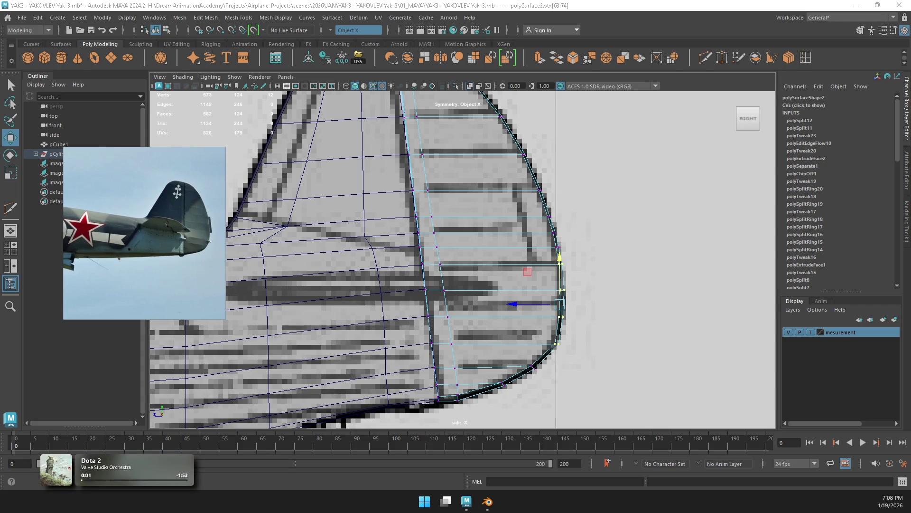
pyautogui.scroll(-1, 557, 240)
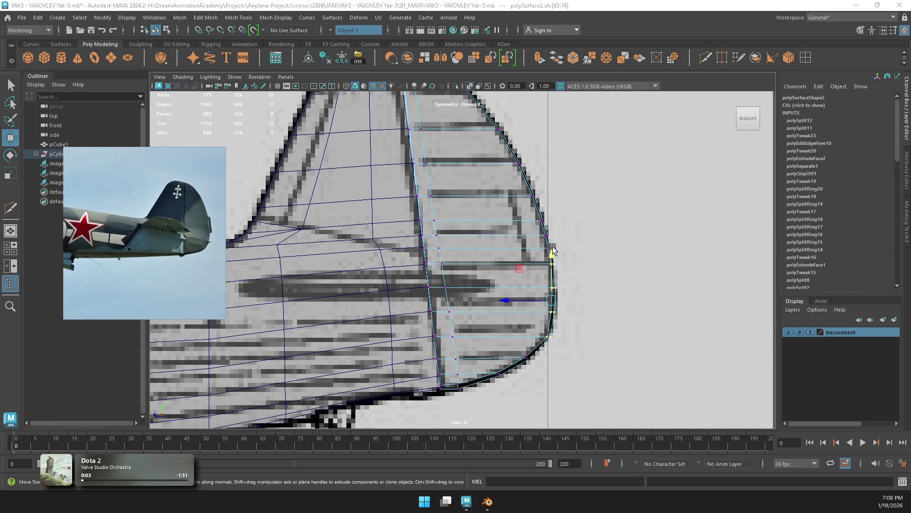
pyautogui.scroll(-3, 498, 249)
pyautogui.scroll(3, 437, 198)
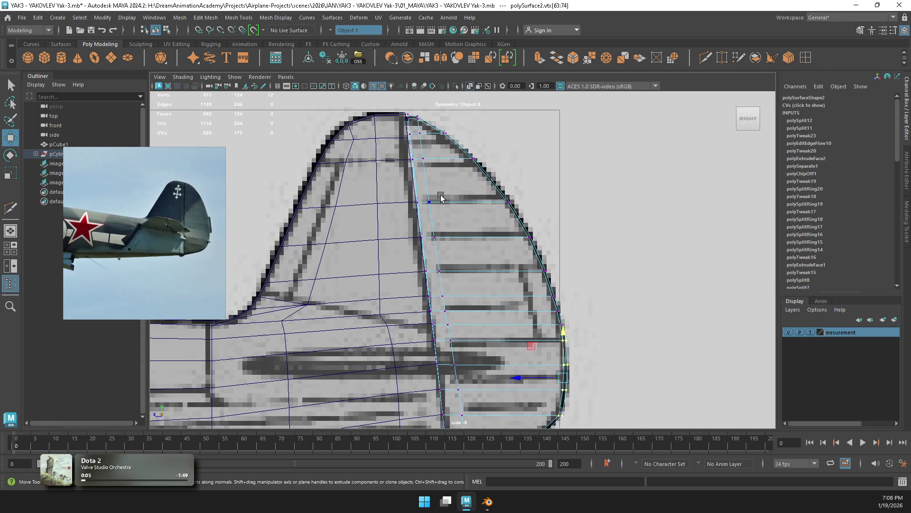
pyautogui.scroll(2, 442, 229)
pyautogui.scroll(2, 385, 178)
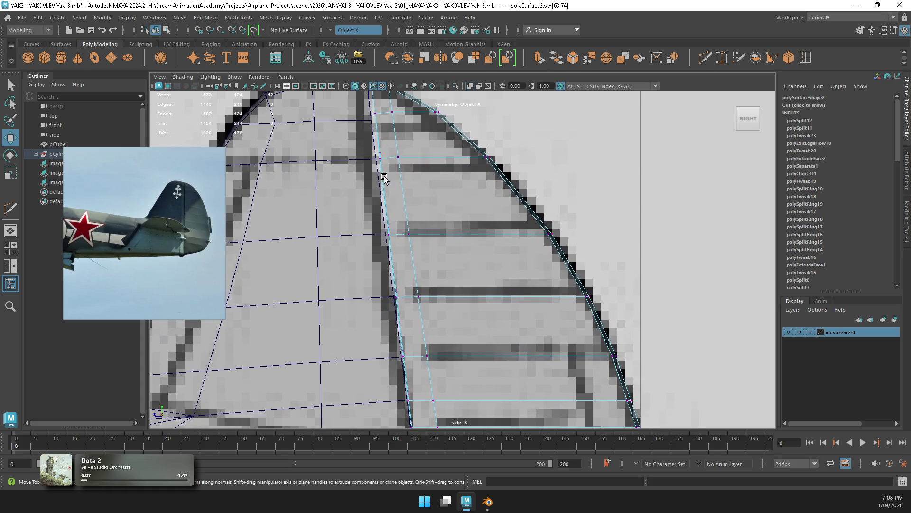
pyautogui.scroll(-2, 411, 205)
pyautogui.scroll(1, 411, 205)
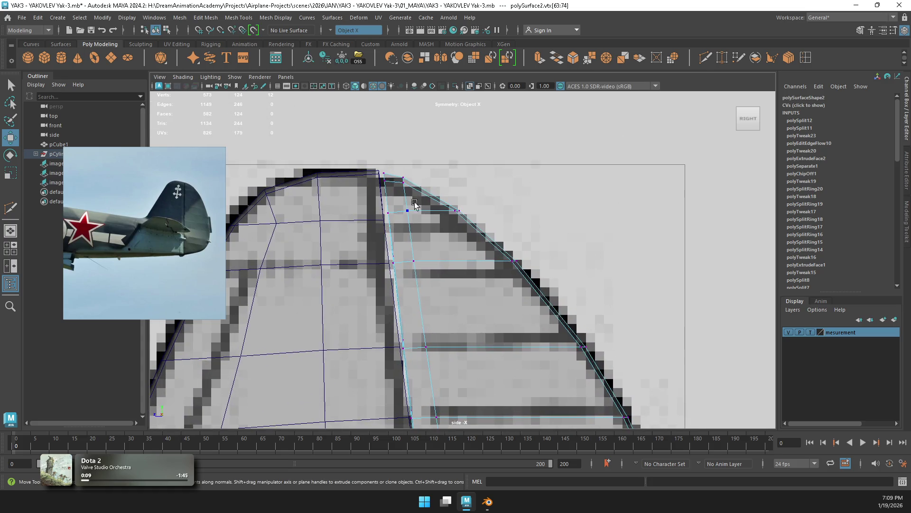
# Step: Return to object mode and orbit the maximized perspective view around the rudder
pyautogui.moveTo(416, 199); pyautogui.dragTo(442, 184, button='right')
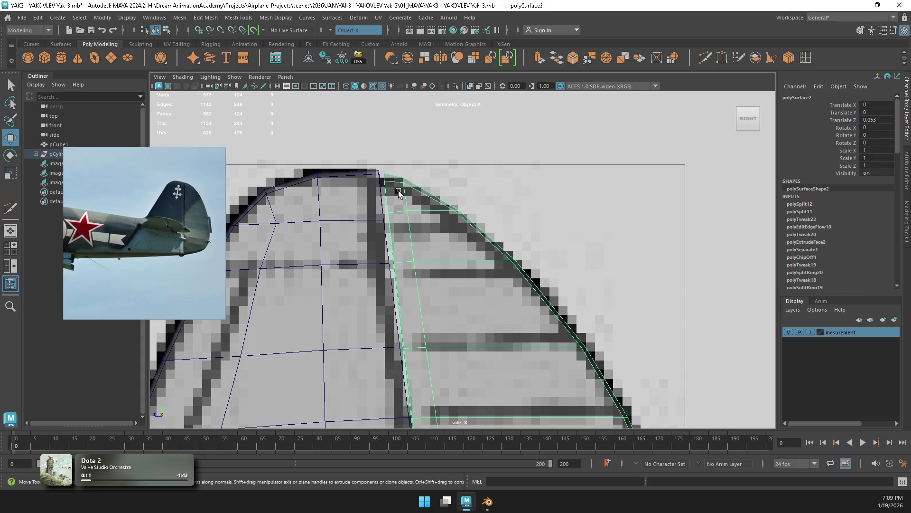
pyautogui.scroll(-1, 399, 192)
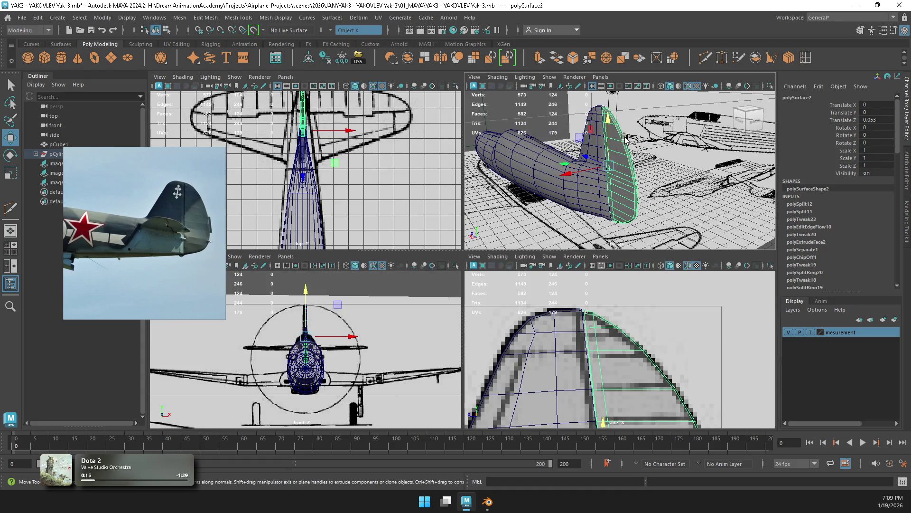
pyautogui.keyDown('alt'); pyautogui.moveTo(573, 158); pyautogui.dragTo(612, 143); pyautogui.keyUp('alt')
pyautogui.scroll(3, 616, 139)
pyautogui.press('space')
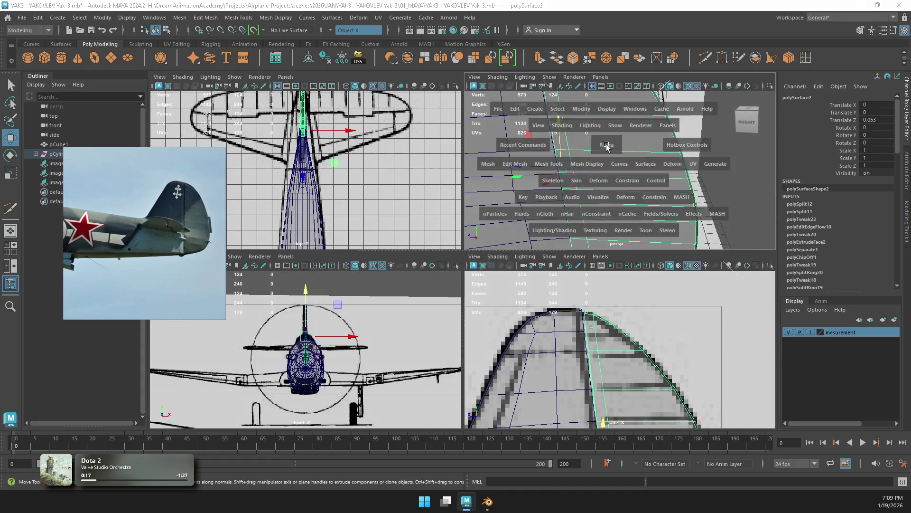
pyautogui.scroll(-3, 527, 217)
pyautogui.moveTo(449, 151)
pyautogui.keyDown('alt'); pyautogui.mouseDown()
pyautogui.moveTo(510, 226)
pyautogui.moveTo(465, 143)
pyautogui.moveTo(462, 207)
pyautogui.moveTo(480, 190)
pyautogui.moveTo(498, 247)
pyautogui.moveTo(489, 264)
pyautogui.moveTo(516, 274)
pyautogui.mouseUp(); pyautogui.keyUp('alt')
# Step: With X-Ray on, box-select rudder vertices near the fin root and shift them along X
pyautogui.moveTo(502, 230)
pyautogui.mouseDown(button='right')
pyautogui.moveTo(501, 250)
pyautogui.moveTo(450, 224)
pyautogui.mouseUp(button='right')
pyautogui.moveTo(449, 225)
pyautogui.keyDown('alt'); pyautogui.mouseDown()
pyautogui.moveTo(485, 218)
pyautogui.moveTo(409, 190)
pyautogui.mouseUp(); pyautogui.keyUp('alt')
pyautogui.click(485, 85)
pyautogui.moveTo(379, 147); pyautogui.dragTo(412, 211)
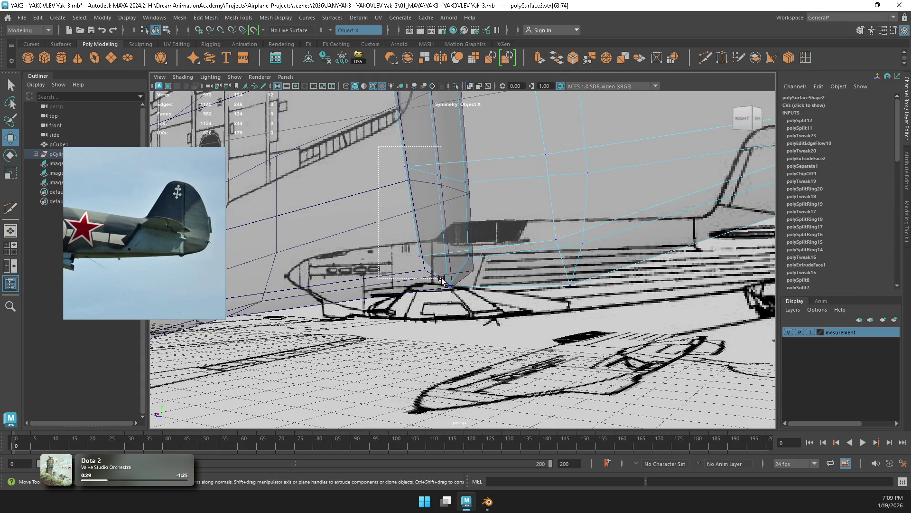
pyautogui.keyDown('alt'); pyautogui.moveTo(474, 246); pyautogui.dragTo(506, 274); pyautogui.keyUp('alt')
pyautogui.moveTo(400, 243); pyautogui.dragTo(397, 234)
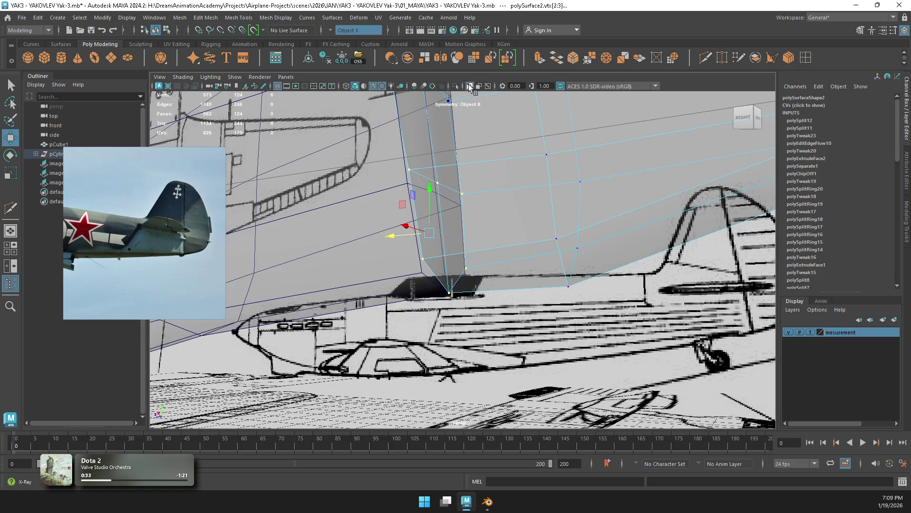
pyautogui.click(485, 86)
# Step: Slide the bottom and next-higher rudder vertices along X to sit flush with the fin
pyautogui.moveTo(515, 208)
pyautogui.keyDown('alt'); pyautogui.mouseDown()
pyautogui.moveTo(475, 180)
pyautogui.moveTo(453, 143)
pyautogui.moveTo(394, 164)
pyautogui.mouseUp(); pyautogui.keyUp('alt')
pyautogui.scroll(3, 395, 163)
pyautogui.moveTo(506, 255)
pyautogui.mouseDown()
pyautogui.moveTo(464, 299)
pyautogui.moveTo(444, 287)
pyautogui.mouseUp()
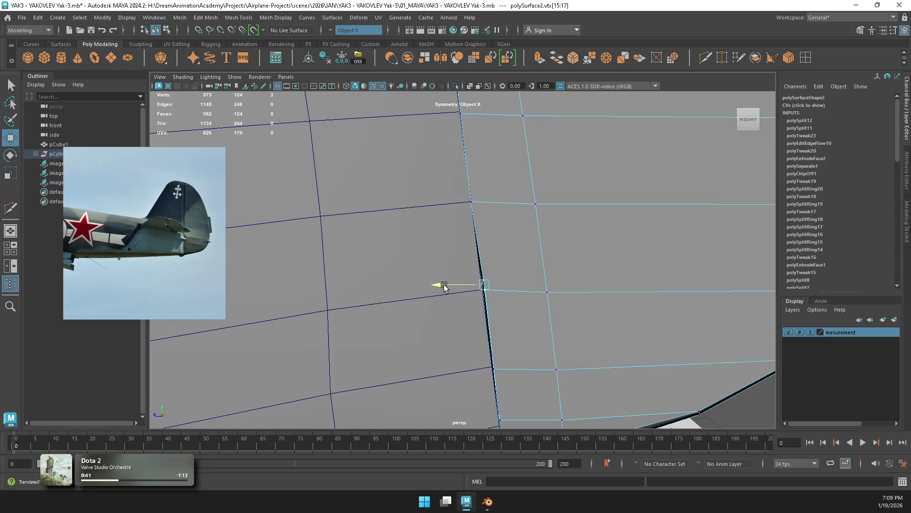
pyautogui.moveTo(493, 179)
pyautogui.mouseDown()
pyautogui.moveTo(425, 229)
pyautogui.moveTo(430, 198)
pyautogui.moveTo(433, 245)
pyautogui.moveTo(431, 224)
pyautogui.moveTo(514, 267)
pyautogui.moveTo(437, 227)
pyautogui.moveTo(468, 240)
pyautogui.moveTo(469, 221)
pyautogui.moveTo(461, 261)
pyautogui.moveTo(484, 270)
pyautogui.moveTo(483, 319)
pyautogui.moveTo(486, 312)
pyautogui.mouseUp()
pyautogui.scroll(-3, 430, 201)
# Step: Frame a single vertex at the fin root, inspect it from below and behind, then pick its neighbour
pyautogui.click(464, 324)
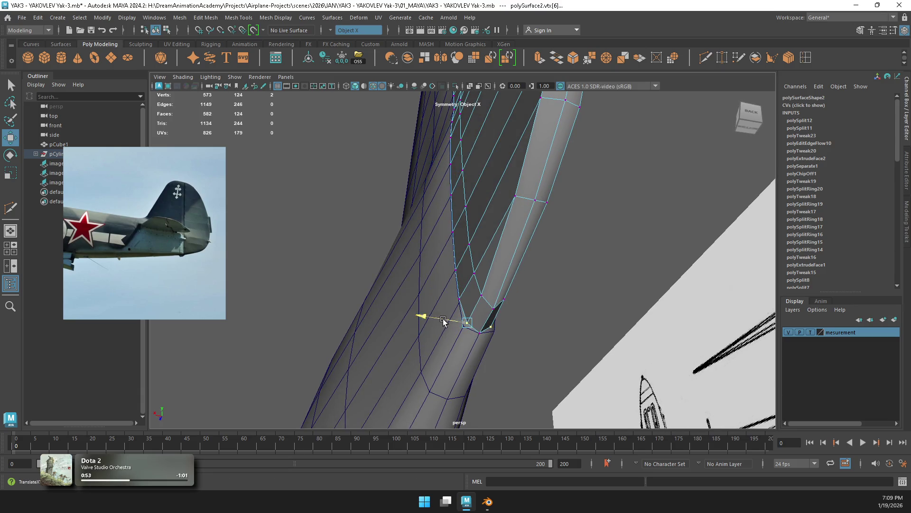
pyautogui.press('f')
pyautogui.scroll(-5, 443, 321)
pyautogui.scroll(2, 463, 270)
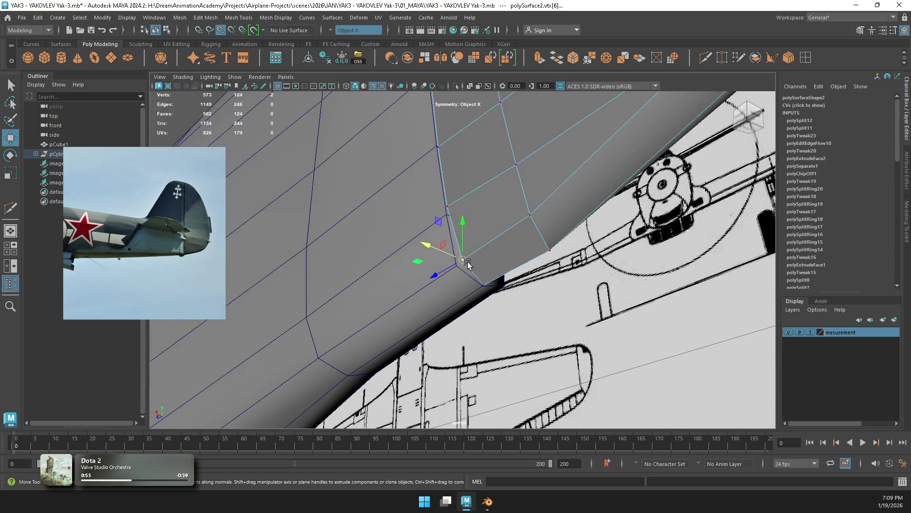
pyautogui.moveTo(438, 275)
pyautogui.keyDown('alt'); pyautogui.mouseDown()
pyautogui.moveTo(460, 260)
pyautogui.moveTo(359, 296)
pyautogui.moveTo(390, 290)
pyautogui.mouseUp(); pyautogui.keyUp('alt')
pyautogui.moveTo(466, 286)
pyautogui.keyDown('alt'); pyautogui.mouseDown()
pyautogui.moveTo(491, 281)
pyautogui.moveTo(460, 306)
pyautogui.moveTo(468, 268)
pyautogui.moveTo(500, 254)
pyautogui.moveTo(471, 271)
pyautogui.moveTo(497, 268)
pyautogui.moveTo(504, 263)
pyautogui.moveTo(482, 263)
pyautogui.moveTo(556, 245)
pyautogui.mouseUp(); pyautogui.keyUp('alt')
pyautogui.click(488, 277)
# Step: Apply Edit Edge Flow to a full vertical edge loop on the tail
pyautogui.moveTo(556, 218); pyautogui.dragTo(551, 193, button='right')
pyautogui.keyDown('shift'); pyautogui.moveTo(529, 282); pyautogui.dragTo(519, 381, button='right'); pyautogui.keyUp('shift')
pyautogui.moveTo(509, 248)
pyautogui.keyDown('alt'); pyautogui.mouseDown()
pyautogui.moveTo(562, 237)
pyautogui.moveTo(472, 214)
pyautogui.moveTo(496, 292)
pyautogui.moveTo(475, 256)
pyautogui.moveTo(508, 187)
pyautogui.mouseUp(); pyautogui.keyUp('alt')
pyautogui.doubleClick(472, 213)
# Step: Apply a soften/harden edge option to the whole tail mesh, then deselect it
pyautogui.moveTo(508, 187); pyautogui.dragTo(550, 183, button='right')
pyautogui.moveTo(538, 234)
pyautogui.keyDown('alt'); pyautogui.mouseDown()
pyautogui.moveTo(532, 227)
pyautogui.moveTo(545, 238)
pyautogui.moveTo(505, 200)
pyautogui.mouseUp(); pyautogui.keyUp('alt')
pyautogui.moveTo(505, 201)
pyautogui.keyDown('shift'); pyautogui.mouseDown(button='right')
pyautogui.moveTo(550, 212)
pyautogui.moveTo(603, 204)
pyautogui.mouseUp(button='right'); pyautogui.keyUp('shift')
pyautogui.click(628, 205)
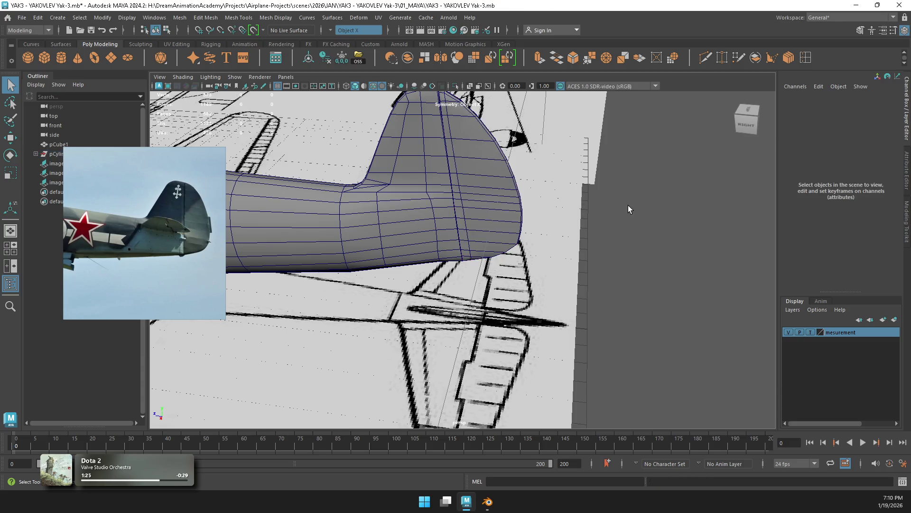
# Step: Toggle the wireframe overlay off and on while orbiting around the smoothed tail fin
pyautogui.keyDown('alt'); pyautogui.moveTo(339, 96); pyautogui.dragTo(359, 111); pyautogui.keyUp('alt')
pyautogui.click(373, 86)
pyautogui.moveTo(415, 158)
pyautogui.keyDown('alt'); pyautogui.mouseDown()
pyautogui.moveTo(483, 163)
pyautogui.moveTo(434, 214)
pyautogui.moveTo(451, 268)
pyautogui.mouseUp(); pyautogui.keyUp('alt')
pyautogui.click(371, 85)
pyautogui.moveTo(413, 189)
pyautogui.keyDown('alt'); pyautogui.mouseDown()
pyautogui.moveTo(436, 233)
pyautogui.moveTo(419, 277)
pyautogui.moveTo(339, 241)
pyautogui.moveTo(250, 252)
pyautogui.mouseUp(); pyautogui.keyUp('alt')
pyautogui.scroll(-3, 422, 271)
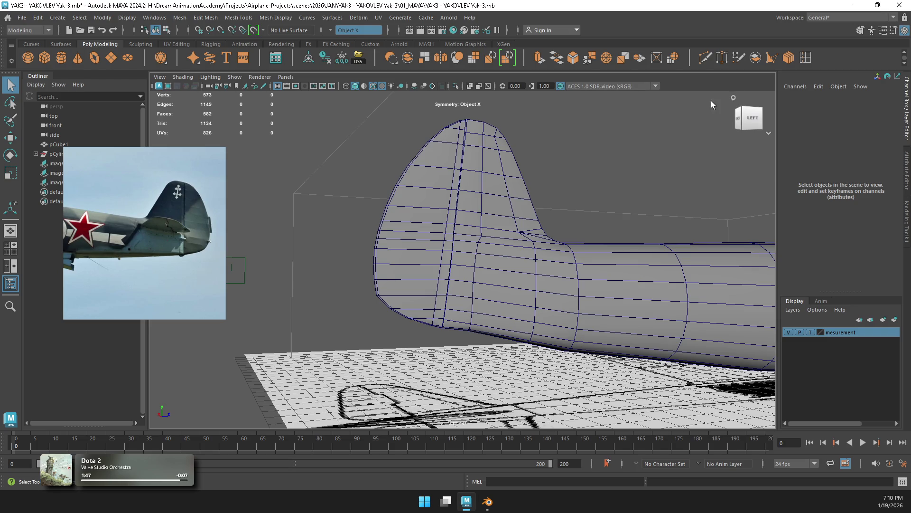
pyautogui.moveTo(492, 261)
pyautogui.keyDown('alt'); pyautogui.mouseDown()
pyautogui.moveTo(472, 249)
pyautogui.moveTo(504, 243)
pyautogui.moveTo(505, 206)
pyautogui.moveTo(503, 214)
pyautogui.moveTo(546, 209)
pyautogui.moveTo(465, 197)
pyautogui.moveTo(431, 221)
pyautogui.moveTo(508, 170)
pyautogui.moveTo(402, 172)
pyautogui.moveTo(475, 228)
pyautogui.mouseUp(); pyautogui.keyUp('alt')
# Step: Return to the four-panel view of the fuselage, then briefly enlarge the side view
pyautogui.press('space')
pyautogui.press('space')
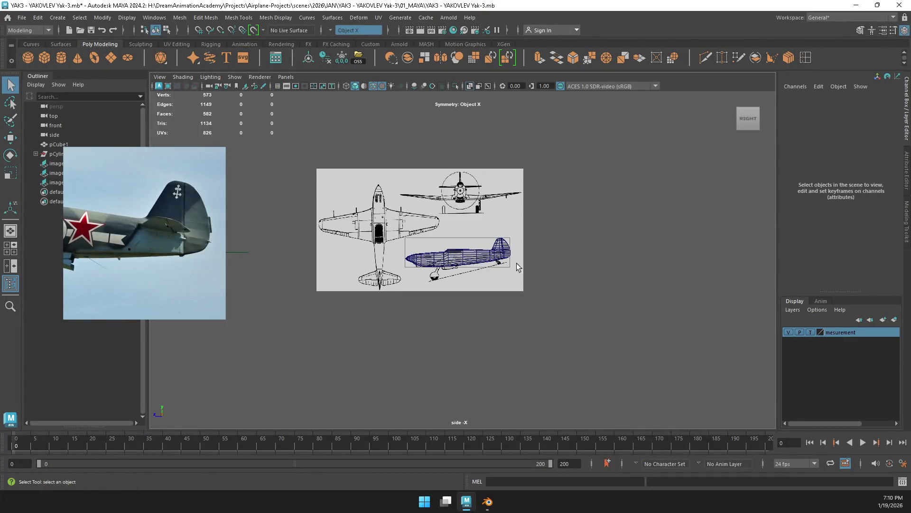
pyautogui.scroll(3, 551, 242)
pyautogui.press('space')
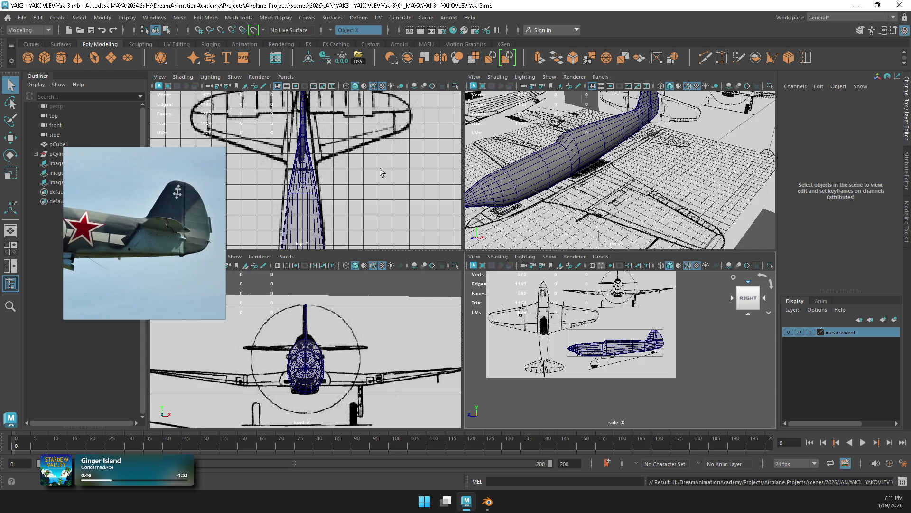
# Step: Maximize the top view and box-select the fuselage's tail vertices with the Scale tool active
pyautogui.scroll(-5, 380, 172)
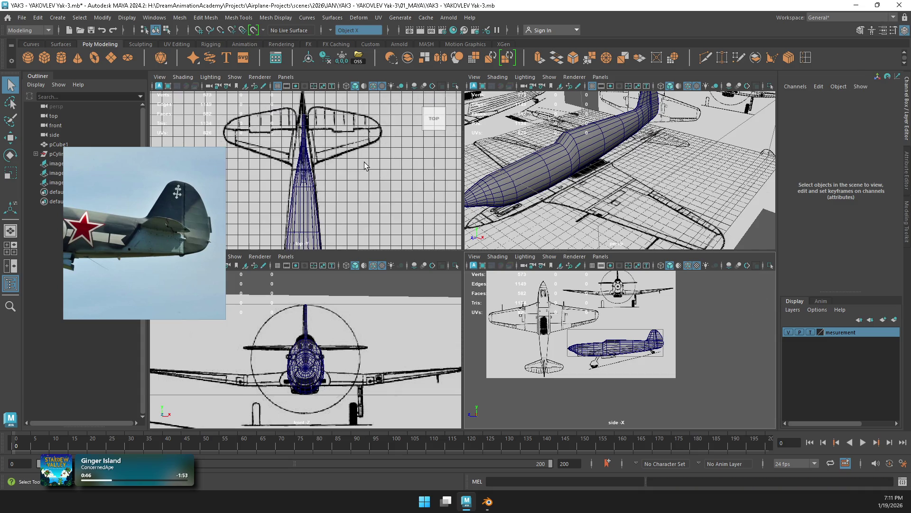
pyautogui.click(315, 159)
pyautogui.press('space')
pyautogui.scroll(-2, 463, 184)
pyautogui.scroll(3, 465, 212)
pyautogui.scroll(2, 465, 212)
pyautogui.press('F9')
pyautogui.scroll(-1, 500, 246)
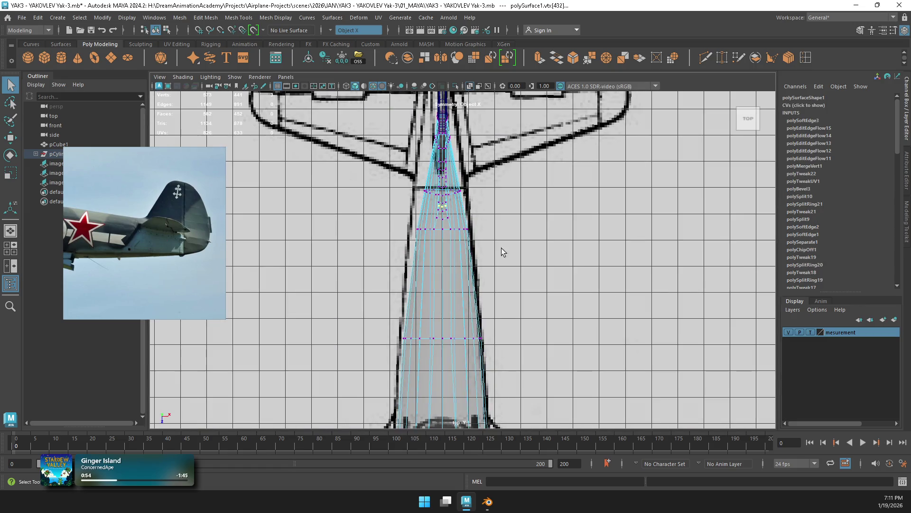
pyautogui.moveTo(519, 254); pyautogui.dragTo(380, 181)
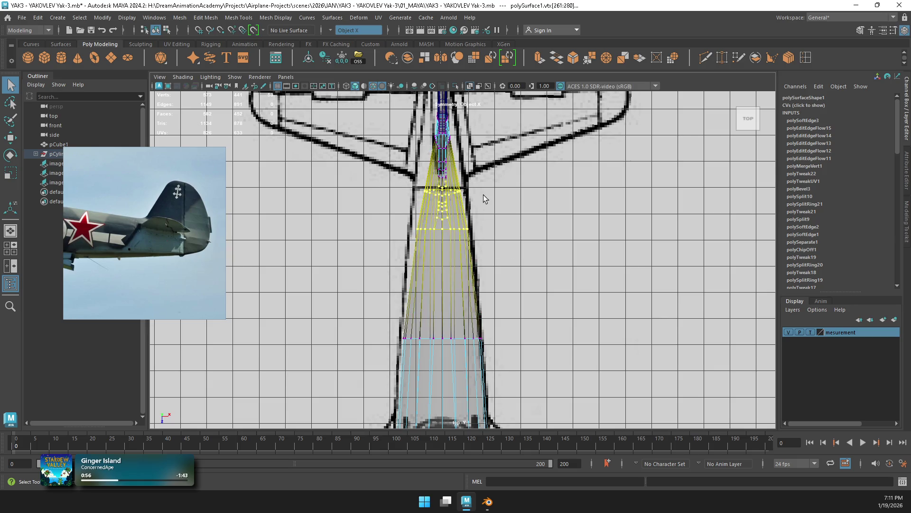
pyautogui.press('r')
# Step: Turn Symmetry off and add more tail vertices to the selection
pyautogui.click(352, 30)
pyautogui.click(341, 34)
pyautogui.moveTo(530, 160); pyautogui.dragTo(310, 267)
pyautogui.scroll(-3, 311, 267)
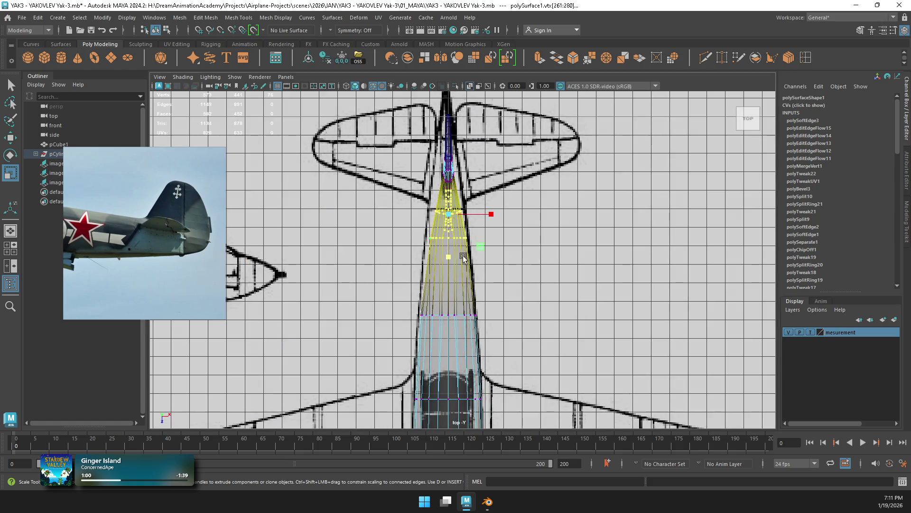
pyautogui.scroll(3, 498, 175)
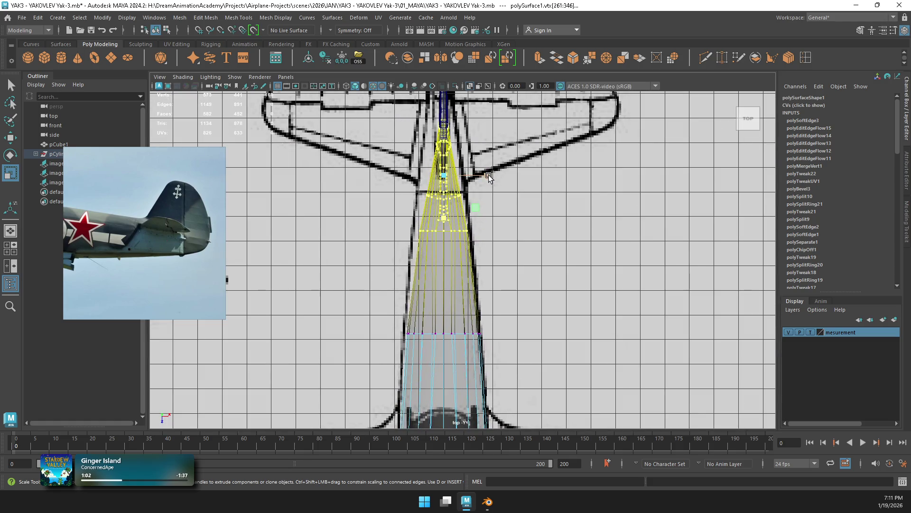
pyautogui.moveTo(486, 176)
pyautogui.keyDown('alt'); pyautogui.mouseDown(button='middle')
pyautogui.moveTo(506, 219)
pyautogui.moveTo(506, 256)
pyautogui.mouseUp(button='middle'); pyautogui.keyUp('alt')
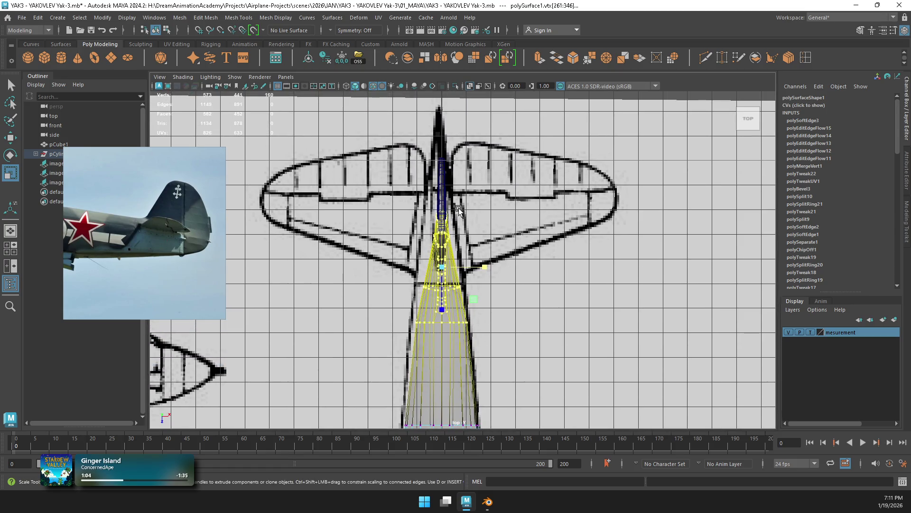
# Step: Scale the rudder piece polySurface2 to 1.056 along X, then check the tail in perspective
pyautogui.click(443, 190)
pyautogui.moveTo(482, 222); pyautogui.dragTo(484, 213)
pyautogui.press('space')
pyautogui.moveTo(674, 176)
pyautogui.keyDown('alt'); pyautogui.mouseDown()
pyautogui.moveTo(589, 163)
pyautogui.moveTo(617, 157)
pyautogui.moveTo(560, 211)
pyautogui.mouseUp(); pyautogui.keyUp('alt')
pyautogui.moveTo(560, 211); pyautogui.dragTo(563, 172, button='right')
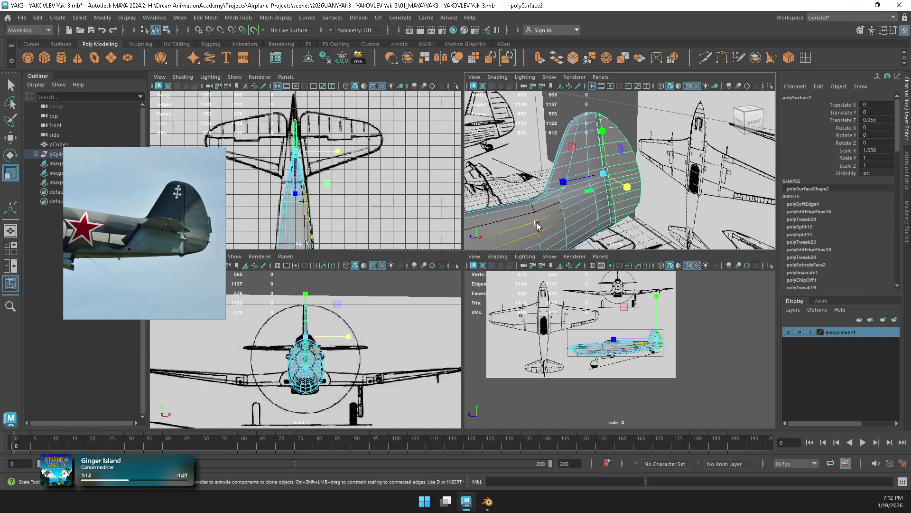
# Step: Set Symmetry to Object X and slightly scale a selected fuselage edge loop
pyautogui.doubleClick(553, 225)
pyautogui.press('f')
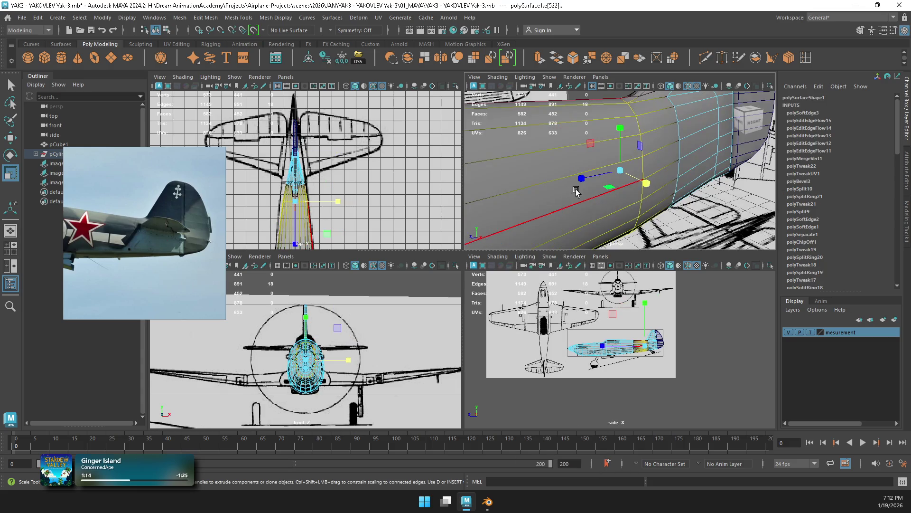
pyautogui.press('space')
pyautogui.moveTo(584, 187)
pyautogui.keyDown('alt'); pyautogui.mouseDown()
pyautogui.moveTo(529, 268)
pyautogui.moveTo(466, 173)
pyautogui.moveTo(389, 209)
pyautogui.moveTo(353, 214)
pyautogui.moveTo(361, 190)
pyautogui.mouseUp(); pyautogui.keyUp('alt')
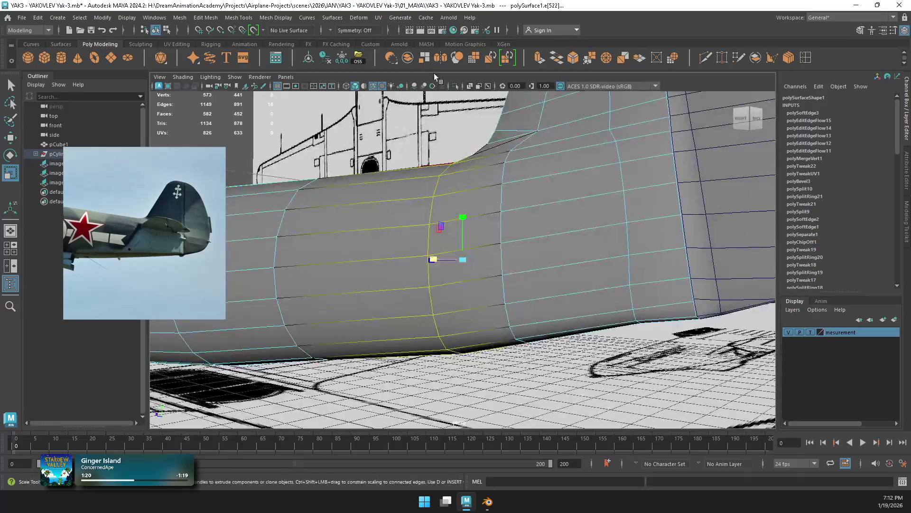
pyautogui.click(347, 30)
pyautogui.click(346, 49)
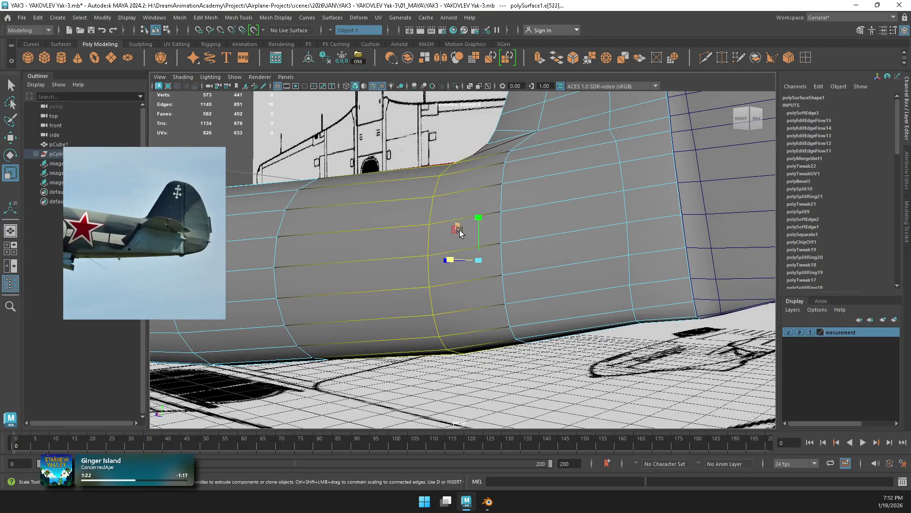
pyautogui.moveTo(450, 260); pyautogui.dragTo(455, 260)
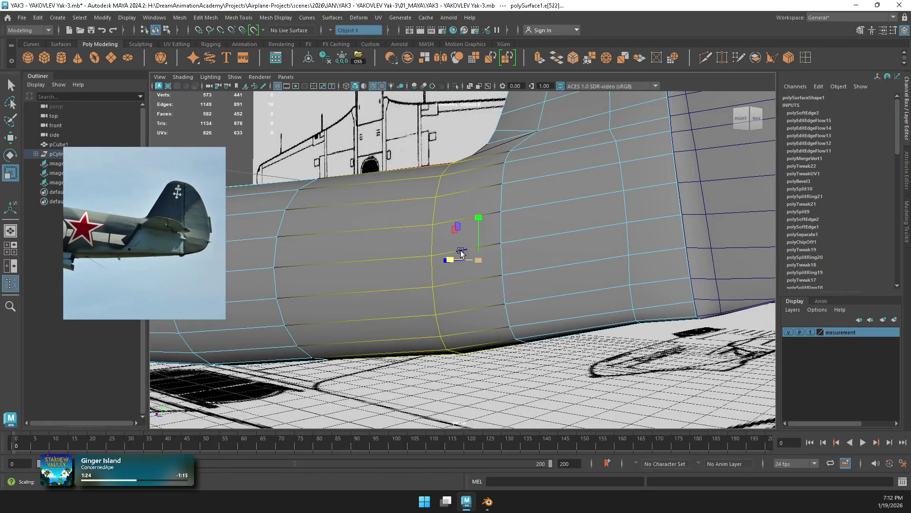
# Step: Scale the edge loop nearer the tail inward to narrow the rear fuselage
pyautogui.scroll(-5, 451, 258)
pyautogui.keyDown('alt'); pyautogui.moveTo(443, 236); pyautogui.dragTo(530, 337); pyautogui.keyUp('alt')
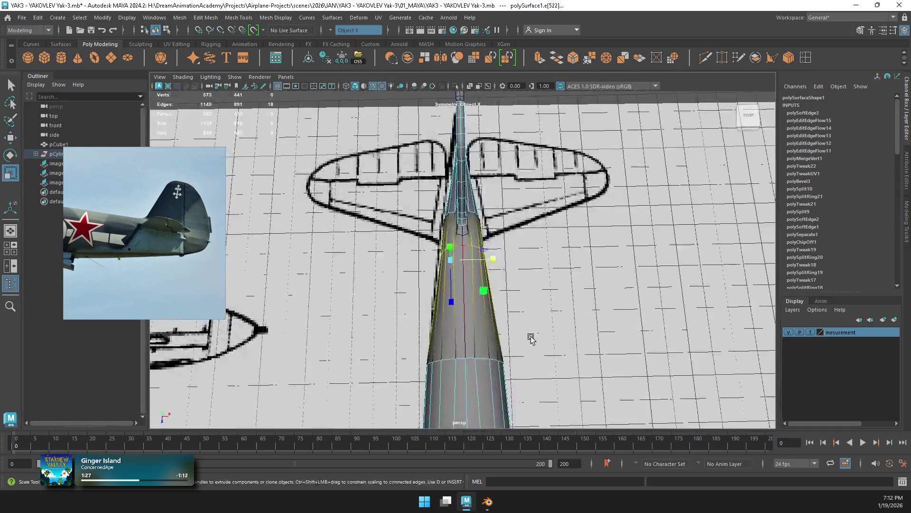
pyautogui.doubleClick(488, 366)
pyautogui.moveTo(524, 361); pyautogui.dragTo(515, 366, button='middle')
pyautogui.moveTo(517, 367)
pyautogui.keyDown('alt'); pyautogui.mouseDown()
pyautogui.moveTo(493, 229)
pyautogui.moveTo(405, 201)
pyautogui.moveTo(427, 193)
pyautogui.moveTo(346, 209)
pyautogui.moveTo(445, 185)
pyautogui.moveTo(408, 194)
pyautogui.mouseUp(); pyautogui.keyUp('alt')
pyautogui.moveTo(408, 193); pyautogui.dragTo(444, 169, button='right')
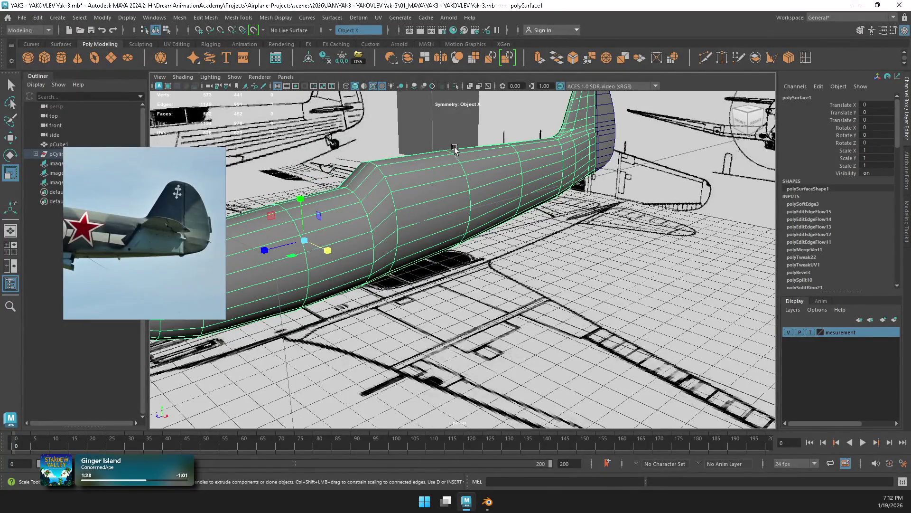
# Step: Deselect the fuselage, save the scene, and turn Symmetry off
pyautogui.click(454, 132)
pyautogui.hotkey('ctrl', 's')
pyautogui.click(330, 29)
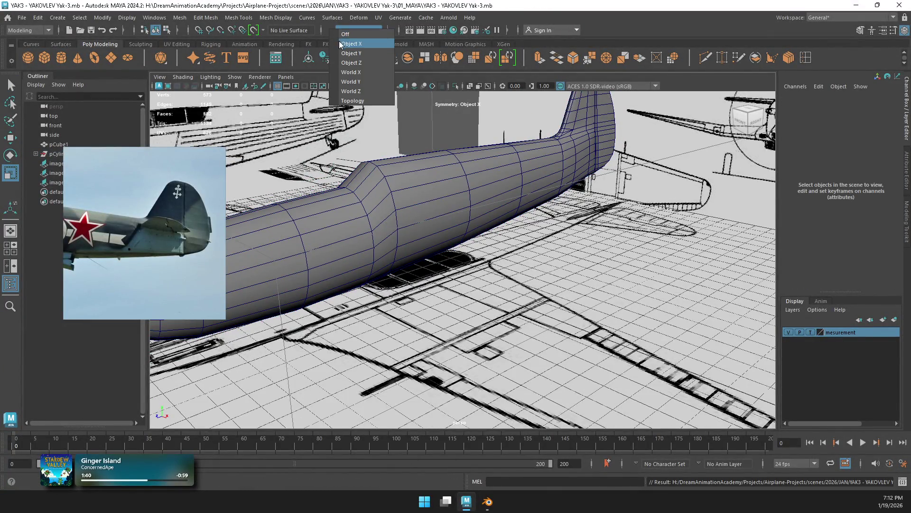
pyautogui.click(344, 36)
# Step: Frame the whole aircraft and return to the four-view layout
pyautogui.press('a')
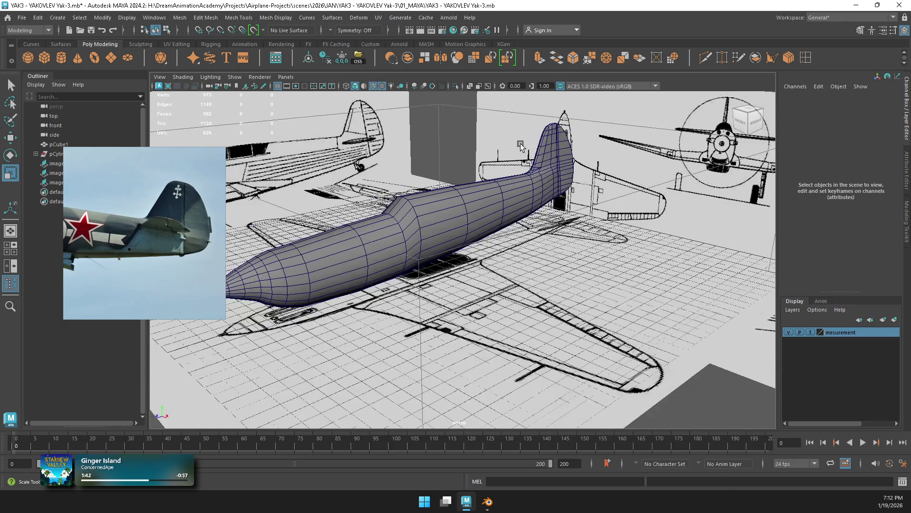
pyautogui.press('[')
pyautogui.press('a')
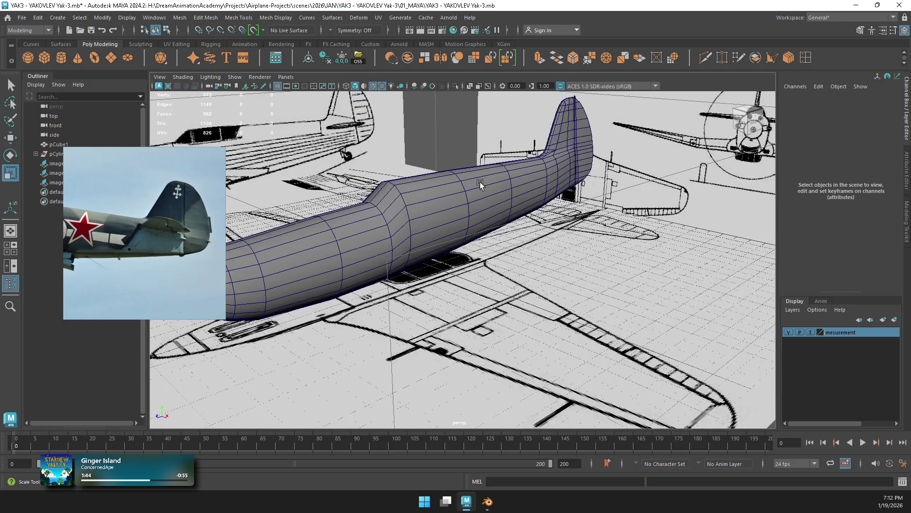
pyautogui.press('space')
pyautogui.scroll(5, 334, 198)
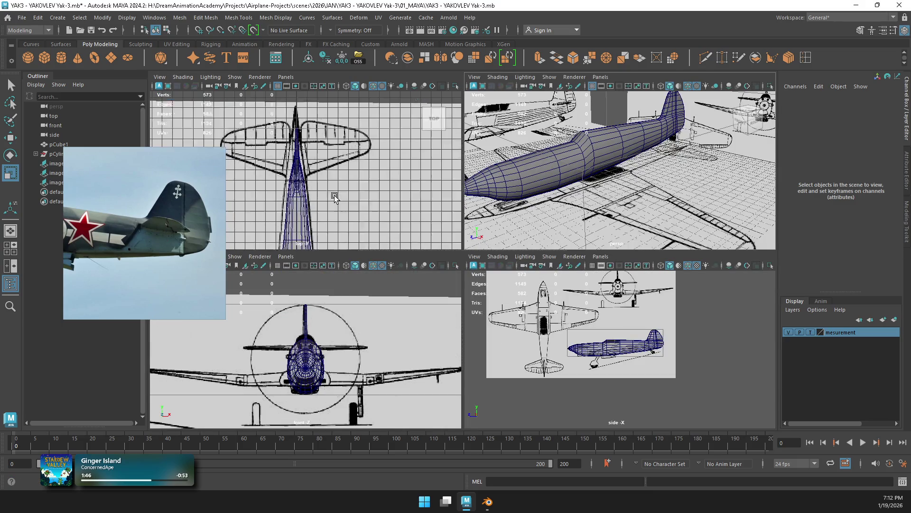
pyautogui.scroll(3, 326, 179)
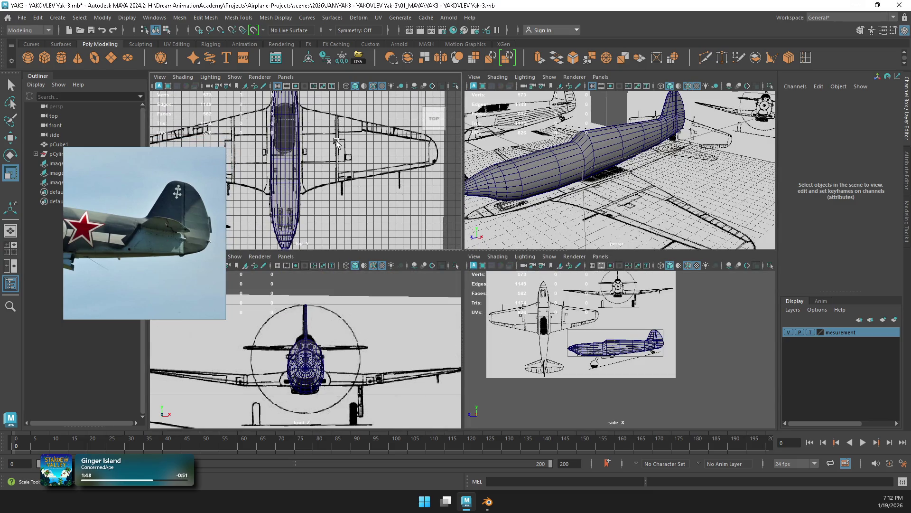
pyautogui.scroll(-2, 336, 142)
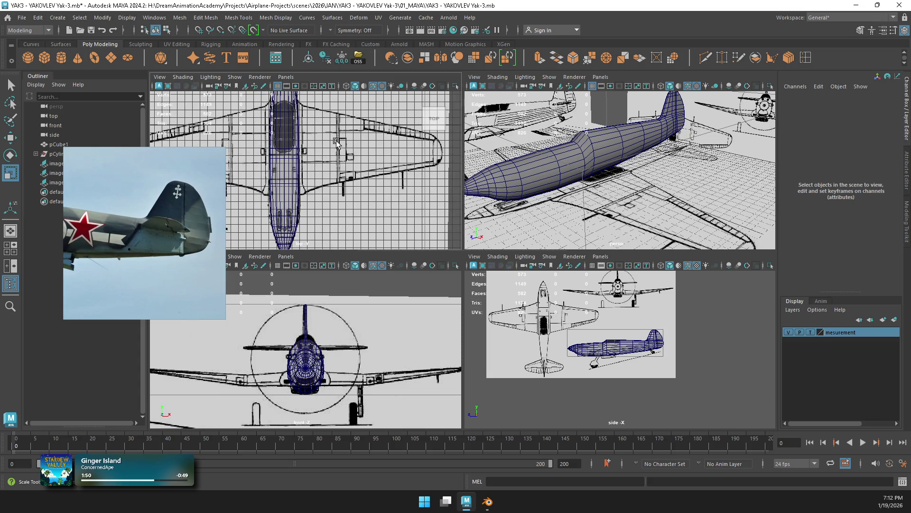